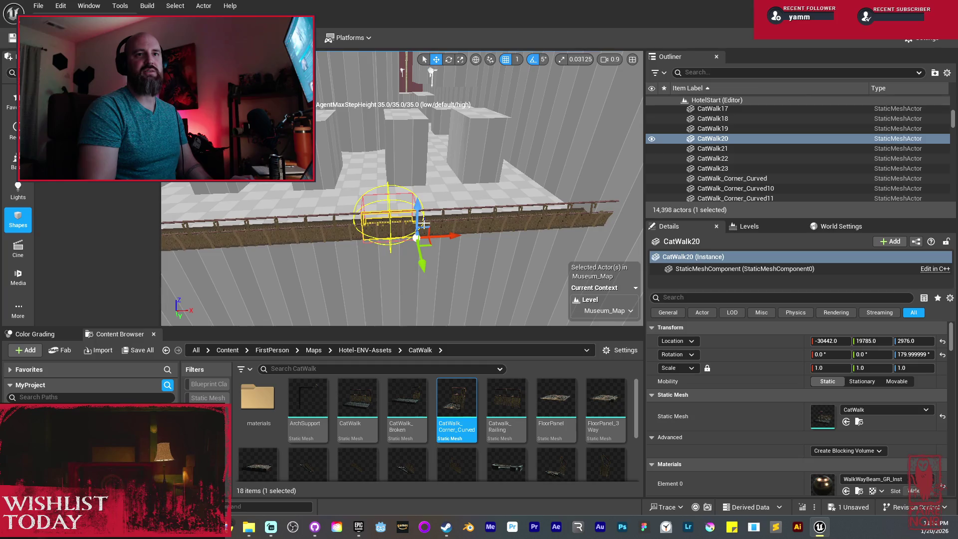
Orbit around the catwalk and select the CatWalk22 section
{"action": "mouse_move", "coordinate": [451, 220]}
{"action": "left_mouse_down"}
{"action": "mouse_move", "coordinate": [424, 225]}
{"action": "mouse_move", "coordinate": [439, 225]}
{"action": "left_mouse_up"}
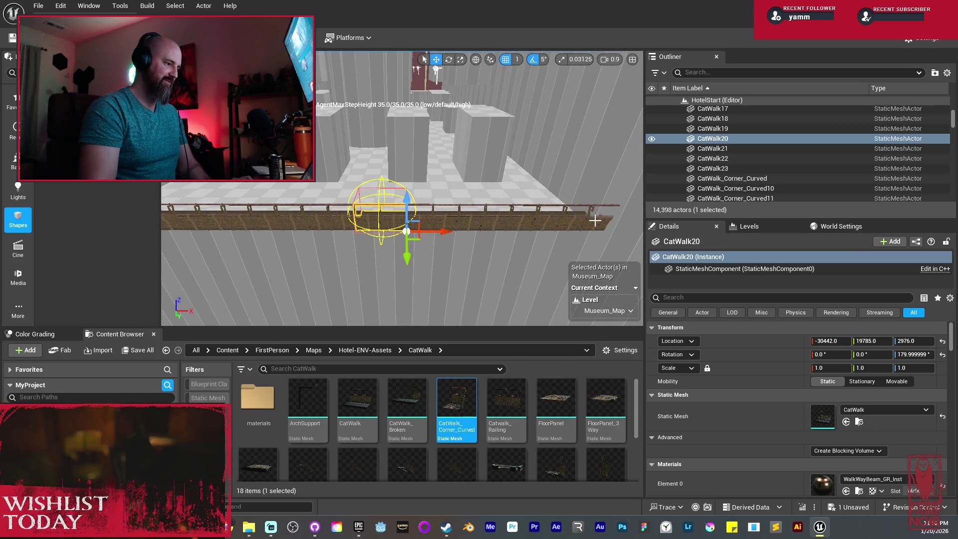
{"action": "left_click_drag", "start_coordinate": [595, 220], "coordinate": [588, 220]}
{"action": "left_click_drag", "start_coordinate": [516, 220], "coordinate": [482, 224]}
{"action": "left_click", "coordinate": [412, 194]}
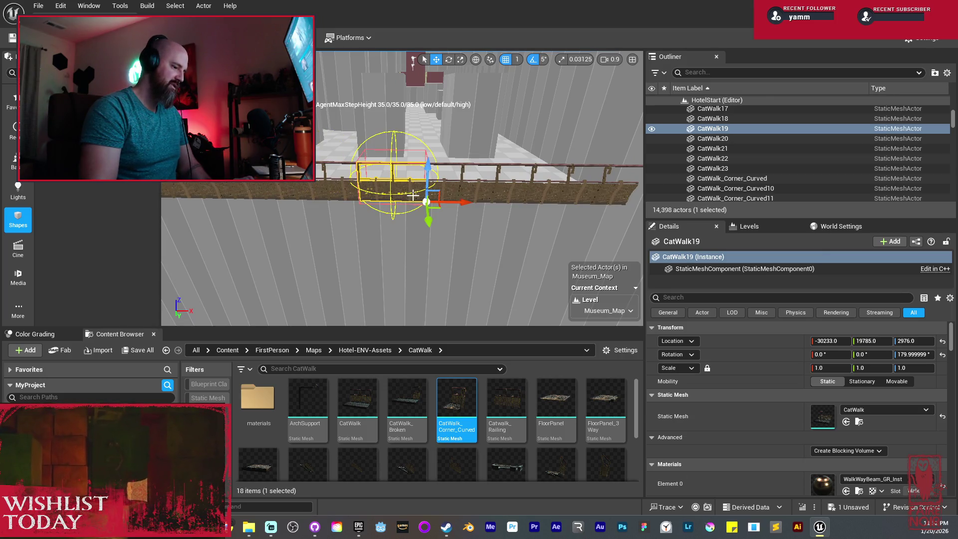
{"action": "left_click", "coordinate": [443, 185]}
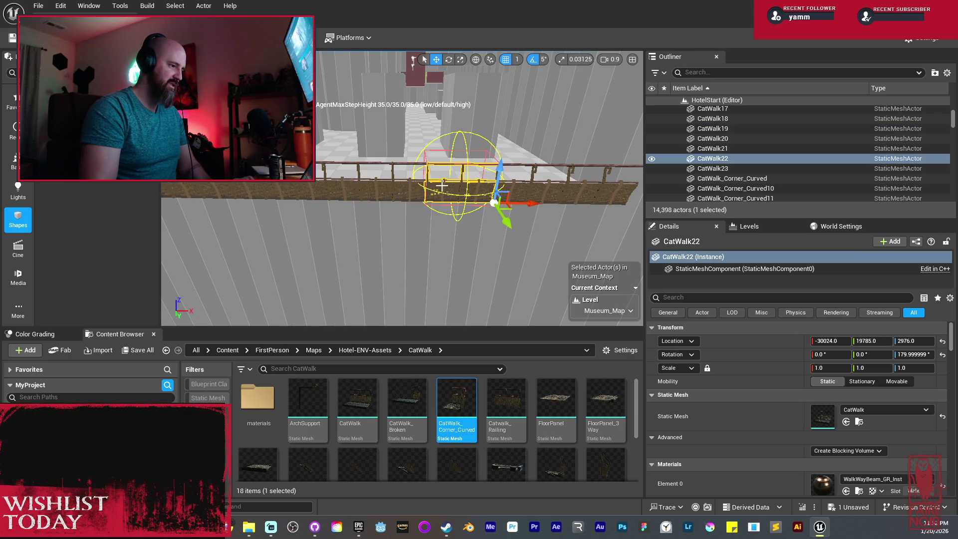
{"action": "scroll", "coordinate": [456, 409], "scroll_direction": "down", "scroll_amount": 2}
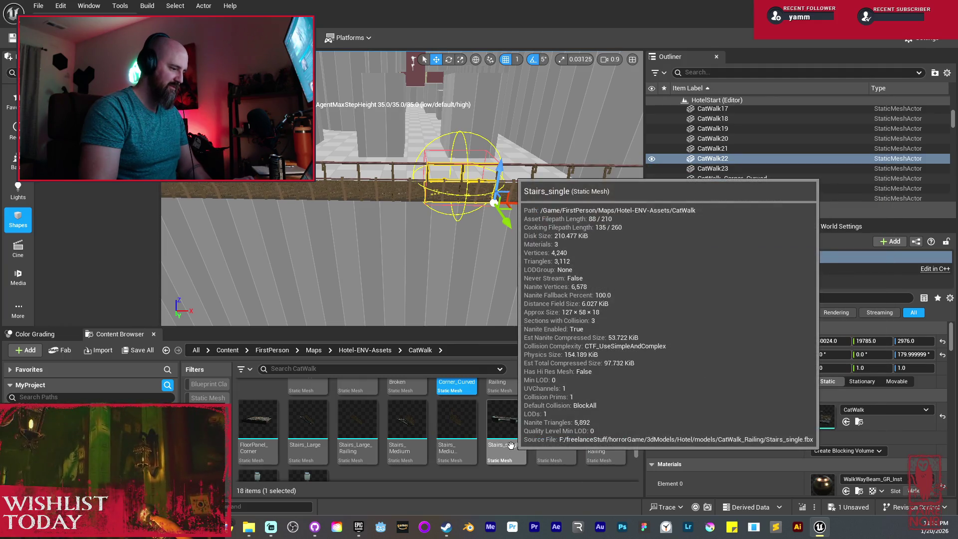
{"action": "scroll", "coordinate": [510, 454], "scroll_direction": "down", "scroll_amount": 1}
{"action": "scroll", "coordinate": [510, 454], "scroll_direction": "up", "scroll_amount": 2}
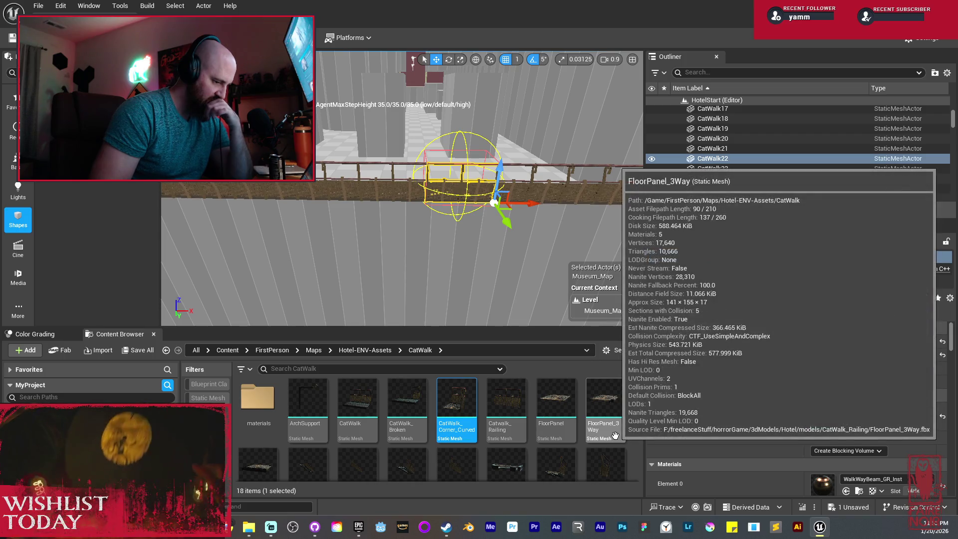
Replace CatWalk22's static mesh with FloorPanel_3Way
{"action": "left_click", "coordinate": [604, 409]}
{"action": "mouse_move", "coordinate": [605, 409]}
{"action": "left_mouse_down"}
{"action": "mouse_move", "coordinate": [840, 426]}
{"action": "mouse_move", "coordinate": [818, 412]}
{"action": "left_mouse_up"}
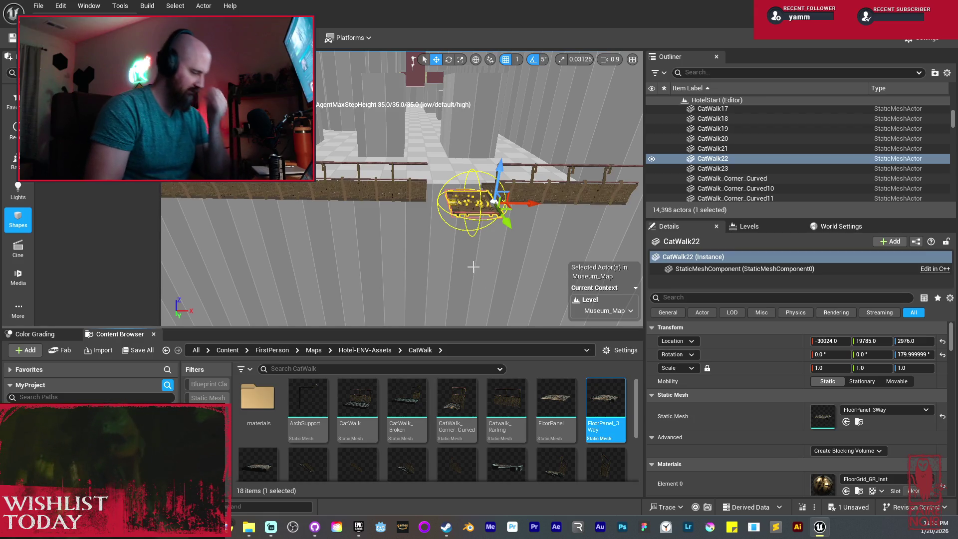
{"action": "scroll", "coordinate": [474, 267], "scroll_direction": "up", "scroll_amount": 3}
{"action": "key", "text": "f"}
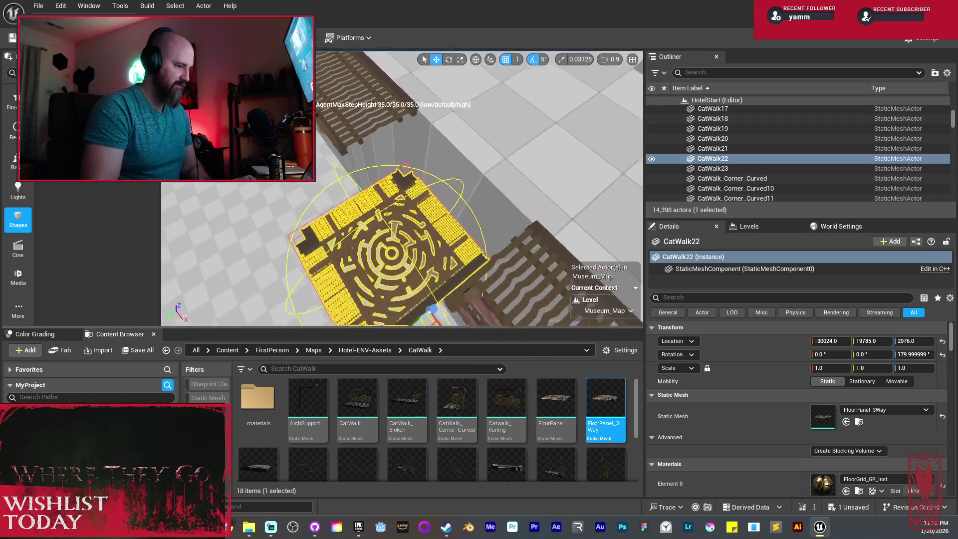
Rotate the panel 90° about Z and shift it into line, lowering it to Z 2974.0
{"action": "key", "text": "e"}
{"action": "mouse_move", "coordinate": [427, 302]}
{"action": "left_mouse_down"}
{"action": "mouse_move", "coordinate": [466, 237]}
{"action": "mouse_move", "coordinate": [449, 280]}
{"action": "mouse_move", "coordinate": [446, 251]}
{"action": "mouse_move", "coordinate": [528, 231]}
{"action": "mouse_move", "coordinate": [339, 208]}
{"action": "mouse_move", "coordinate": [343, 288]}
{"action": "mouse_move", "coordinate": [497, 253]}
{"action": "mouse_move", "coordinate": [531, 271]}
{"action": "mouse_move", "coordinate": [539, 250]}
{"action": "mouse_move", "coordinate": [389, 212]}
{"action": "left_mouse_up"}
{"action": "key", "text": "w"}
{"action": "key", "text": "f"}
{"action": "left_click_drag", "start_coordinate": [499, 280], "coordinate": [499, 280]}
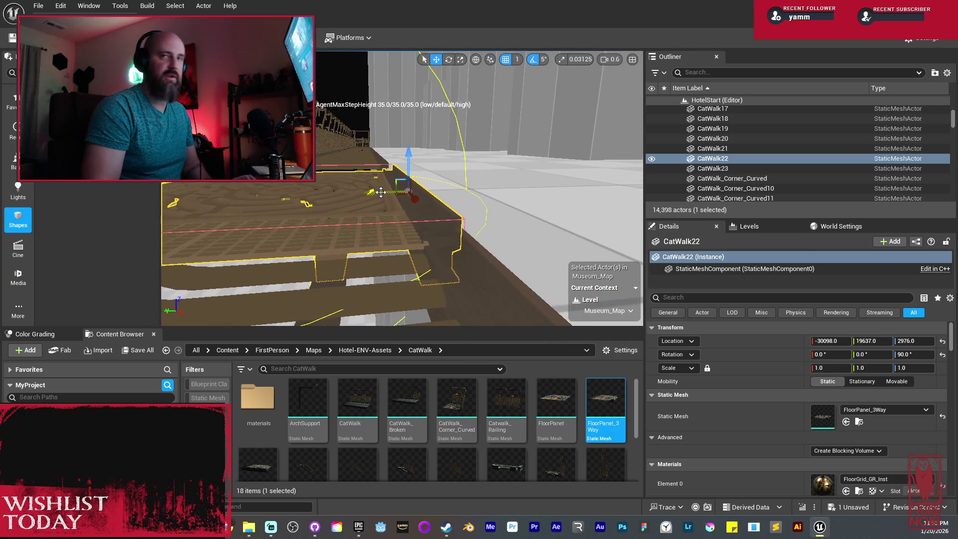
{"action": "left_click_drag", "start_coordinate": [381, 193], "coordinate": [381, 227]}
{"action": "left_click", "coordinate": [401, 186]}
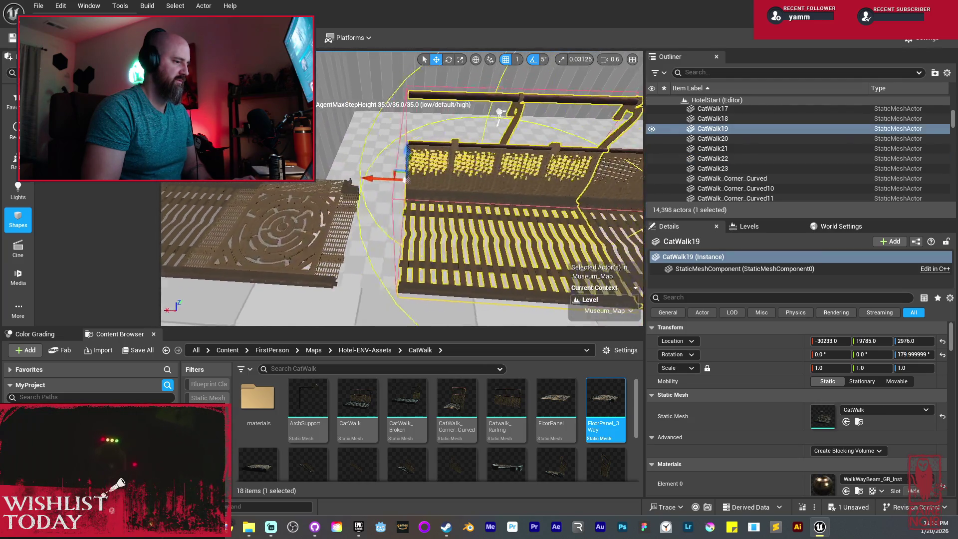
Move CatWalk19 toward the floor panel and stretch it to about 1.28 in X
{"action": "left_click_drag", "start_coordinate": [394, 188], "coordinate": [352, 168]}
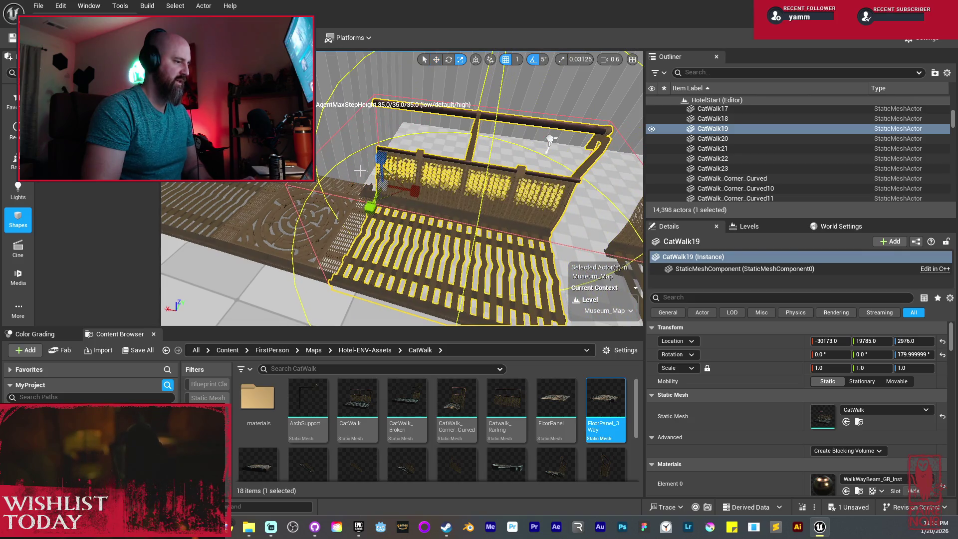
{"action": "left_click_drag", "start_coordinate": [405, 189], "coordinate": [445, 200]}
{"action": "scroll", "coordinate": [445, 200], "scroll_direction": "up", "scroll_amount": 5}
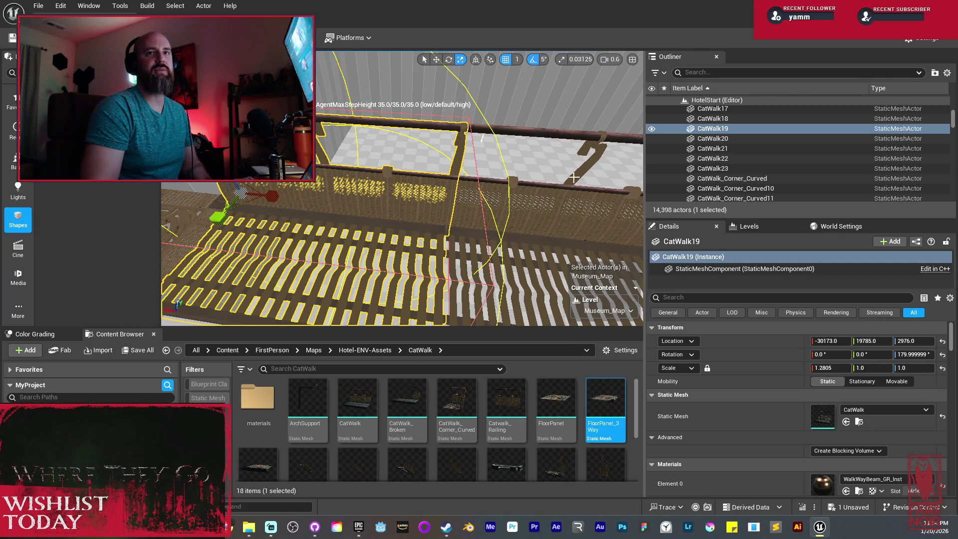
Alt-drag CatWalk22 along Y to create the copy CatWalk24 at Y 19756.0
{"action": "mouse_move", "coordinate": [573, 177]}
{"action": "left_mouse_down"}
{"action": "mouse_move", "coordinate": [544, 157]}
{"action": "mouse_move", "coordinate": [544, 177]}
{"action": "left_mouse_up"}
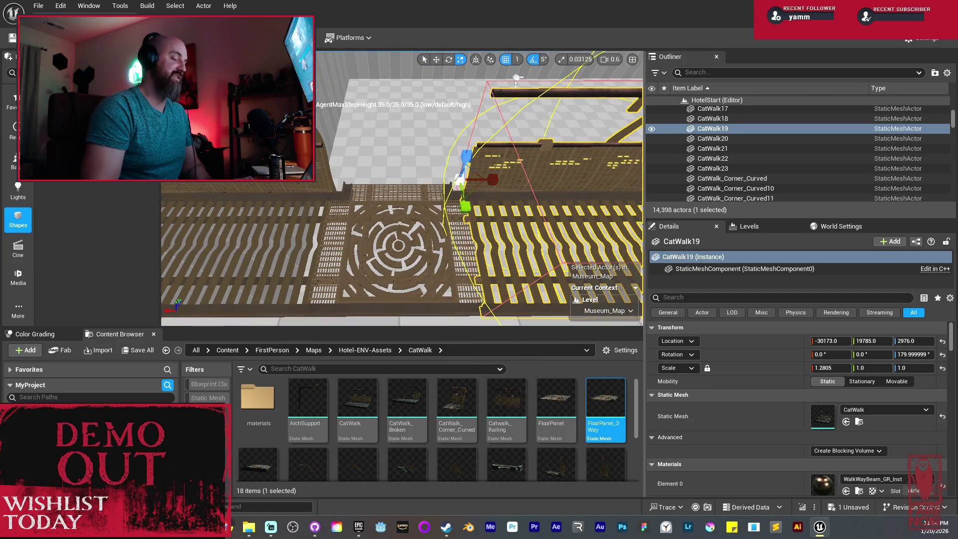
{"action": "left_click", "coordinate": [398, 208]}
{"action": "key", "text": "w"}
{"action": "mouse_move", "coordinate": [398, 207]}
{"action": "left_mouse_down"}
{"action": "mouse_move", "coordinate": [345, 200]}
{"action": "mouse_move", "coordinate": [389, 194]}
{"action": "left_mouse_up"}
{"action": "key", "text": "f"}
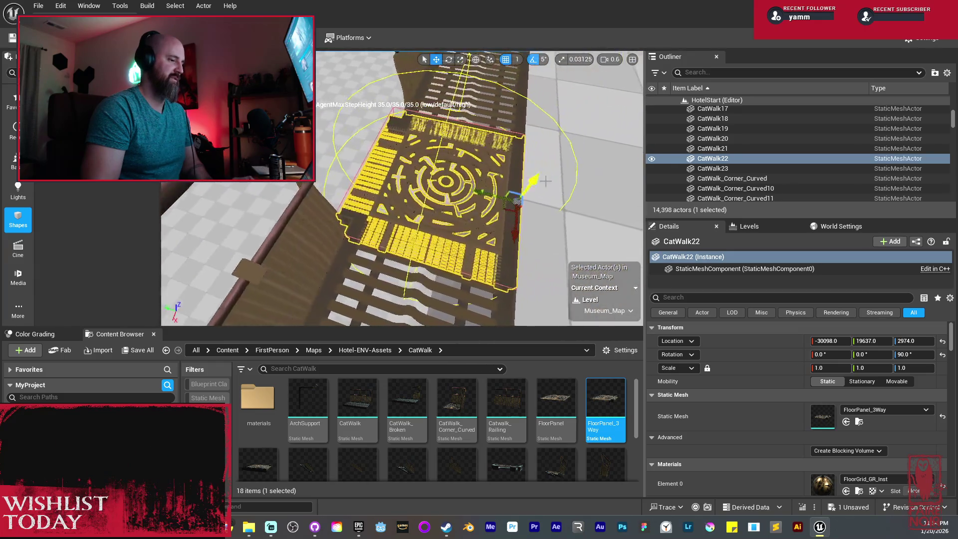
{"action": "left_click_drag", "start_coordinate": [489, 192], "coordinate": [389, 163]}
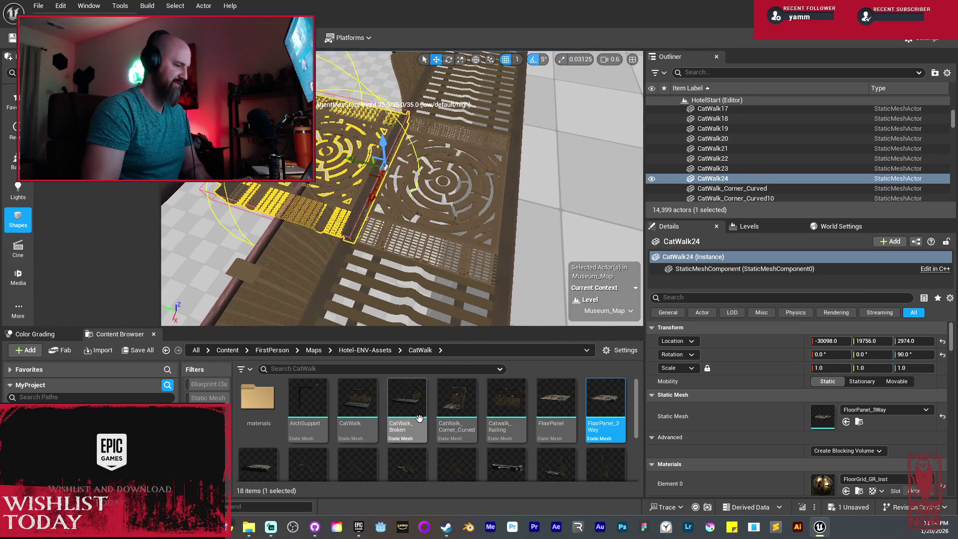
Change CatWalk24's mesh to Stairs_Medium
{"action": "scroll", "coordinate": [528, 437], "scroll_direction": "down", "scroll_amount": 2}
{"action": "mouse_move", "coordinate": [587, 423]}
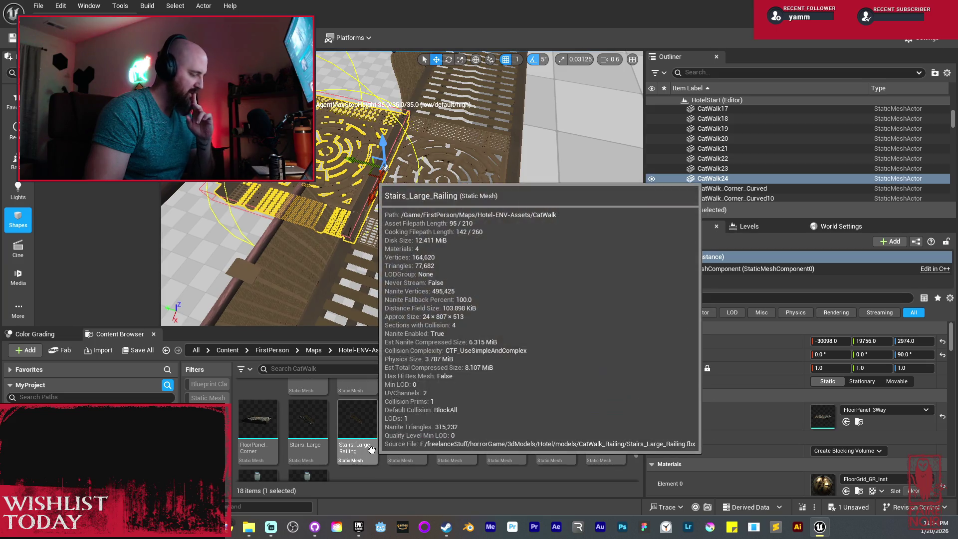
{"action": "mouse_move", "coordinate": [419, 449]}
{"action": "left_click_drag", "start_coordinate": [420, 448], "coordinate": [859, 418]}
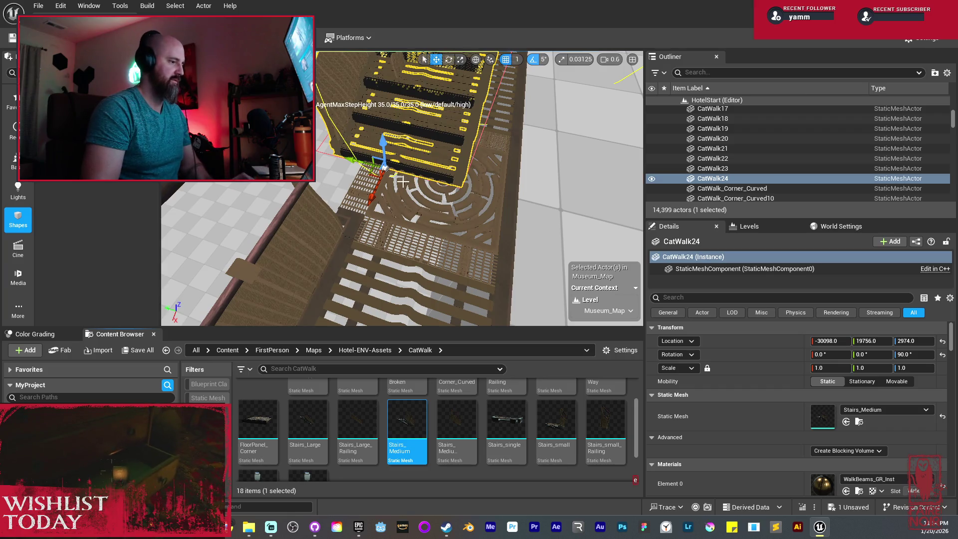
Rotate the stairs 90° and slide them down and out from the landing to Z 2784.0
{"action": "key", "text": "e"}
{"action": "scroll", "coordinate": [406, 190], "scroll_direction": "up", "scroll_amount": 2}
{"action": "left_click_drag", "start_coordinate": [379, 230], "coordinate": [358, 165]}
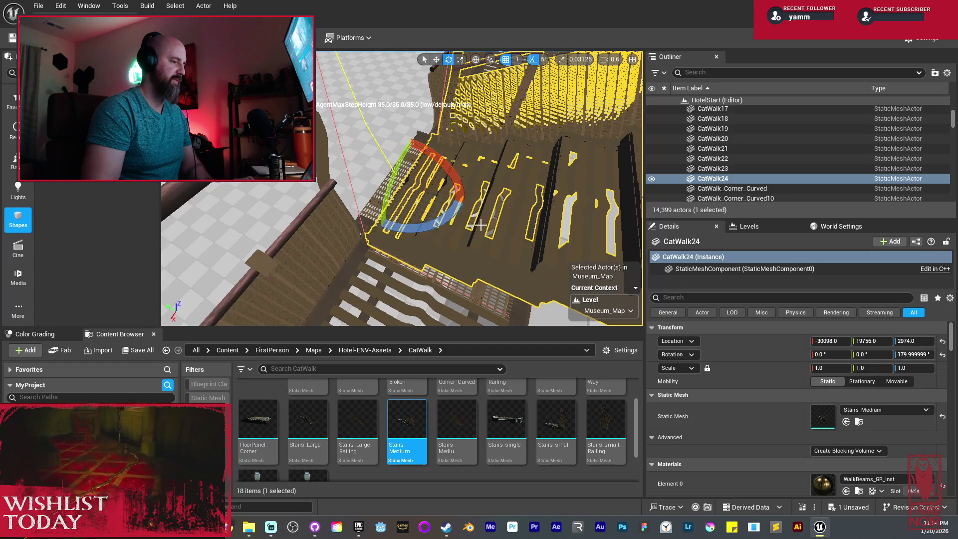
{"action": "key", "text": "w"}
{"action": "mouse_move", "coordinate": [414, 199]}
{"action": "left_mouse_down"}
{"action": "mouse_move", "coordinate": [474, 115]}
{"action": "mouse_move", "coordinate": [205, 253]}
{"action": "mouse_move", "coordinate": [181, 238]}
{"action": "left_mouse_up"}
{"action": "mouse_move", "coordinate": [411, 208]}
{"action": "left_mouse_down"}
{"action": "mouse_move", "coordinate": [382, 208]}
{"action": "mouse_move", "coordinate": [433, 236]}
{"action": "left_mouse_up"}
Align the stairs with the landing, copy them as CatWalk25, and undo the stray move
{"action": "key", "text": "f"}
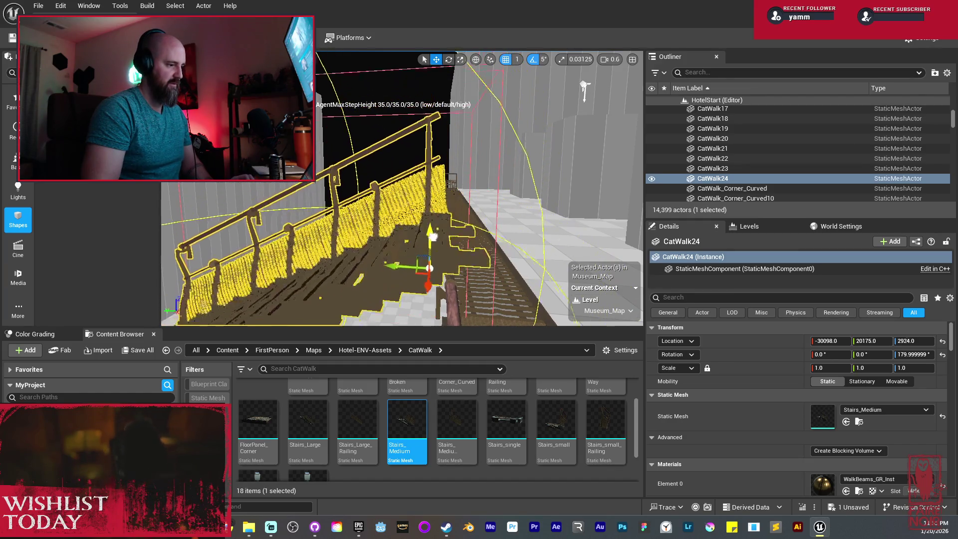
{"action": "mouse_move", "coordinate": [438, 271]}
{"action": "left_mouse_down"}
{"action": "mouse_move", "coordinate": [439, 230]}
{"action": "mouse_move", "coordinate": [422, 201]}
{"action": "left_mouse_up"}
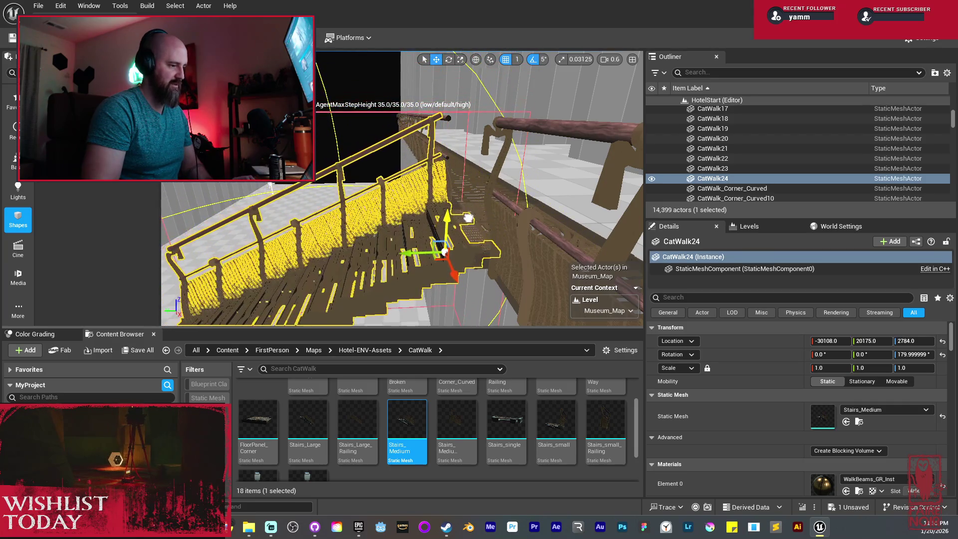
{"action": "mouse_move", "coordinate": [469, 216]}
{"action": "left_mouse_down"}
{"action": "mouse_move", "coordinate": [444, 214]}
{"action": "mouse_move", "coordinate": [440, 232]}
{"action": "mouse_move", "coordinate": [423, 208]}
{"action": "mouse_move", "coordinate": [438, 192]}
{"action": "mouse_move", "coordinate": [446, 144]}
{"action": "left_mouse_up"}
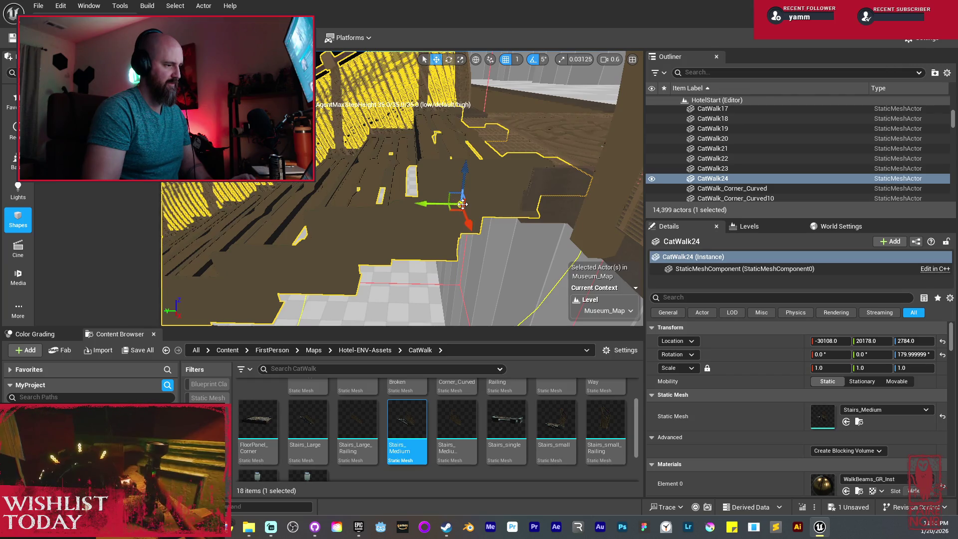
{"action": "left_click_drag", "start_coordinate": [425, 202], "coordinate": [449, 191]}
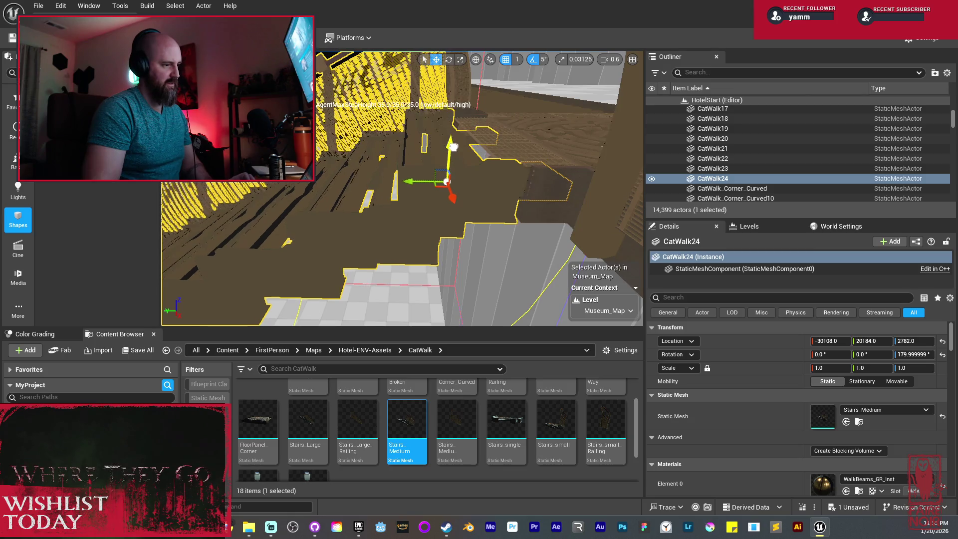
{"action": "left_click_drag", "start_coordinate": [467, 151], "coordinate": [466, 140]}
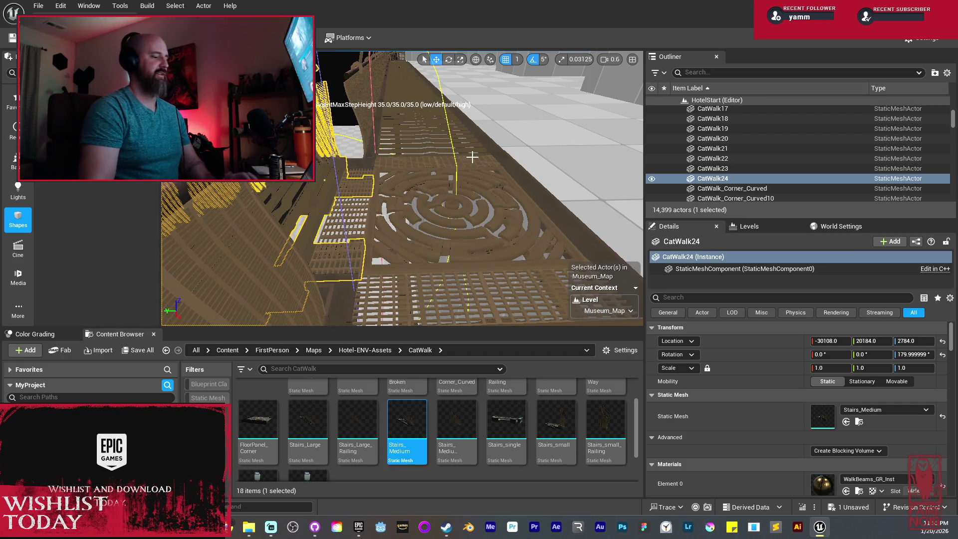
{"action": "mouse_move", "coordinate": [447, 185]}
{"action": "left_mouse_down"}
{"action": "mouse_move", "coordinate": [394, 173]}
{"action": "mouse_move", "coordinate": [448, 194]}
{"action": "mouse_move", "coordinate": [430, 180]}
{"action": "left_mouse_up"}
{"action": "key", "text": "ctrl+z"}
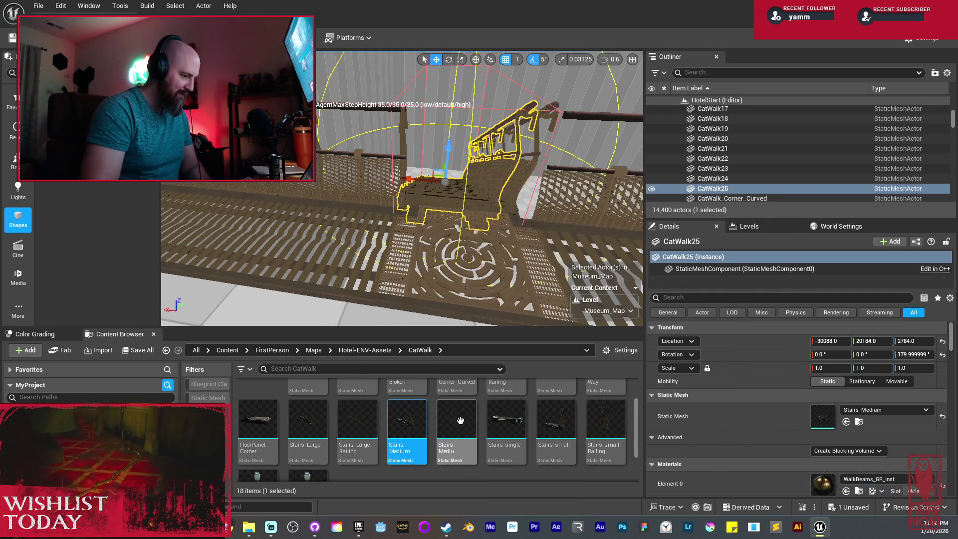
Swap CatWalk25's mesh to Stairs_Medium_Railing and mirror it along X
{"action": "mouse_move", "coordinate": [460, 421]}
{"action": "left_click_drag", "start_coordinate": [460, 421], "coordinate": [823, 416]}
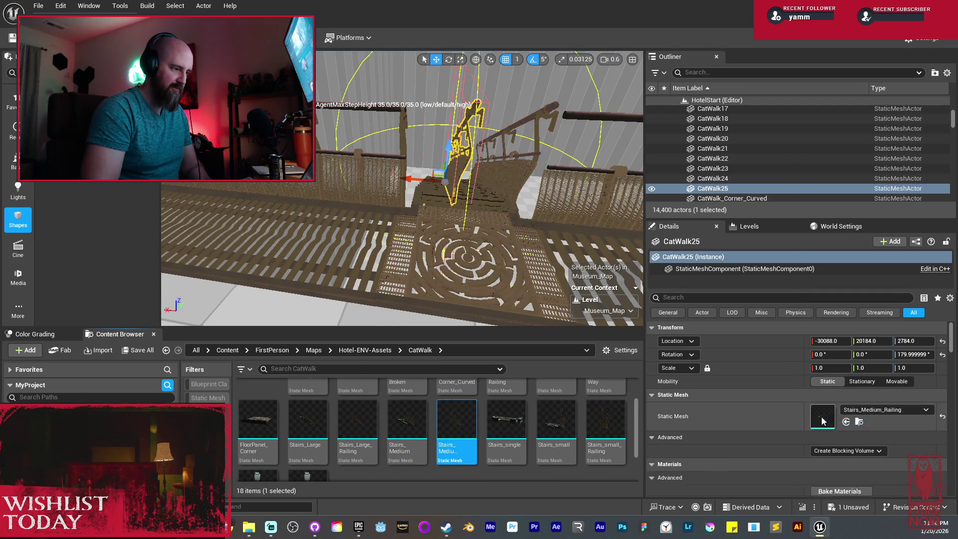
{"action": "right_click", "coordinate": [459, 172]}
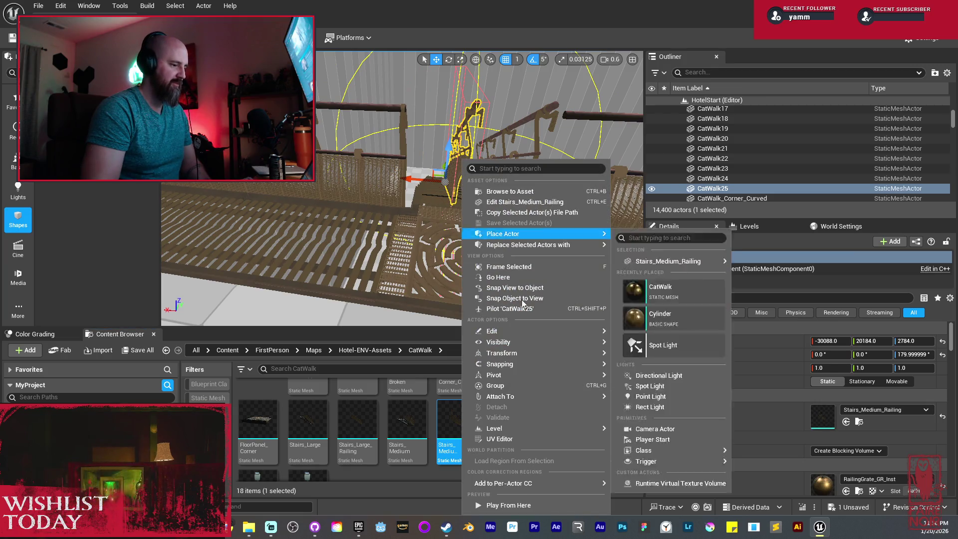
{"action": "mouse_move", "coordinate": [585, 358]}
{"action": "left_click", "coordinate": [645, 370]}
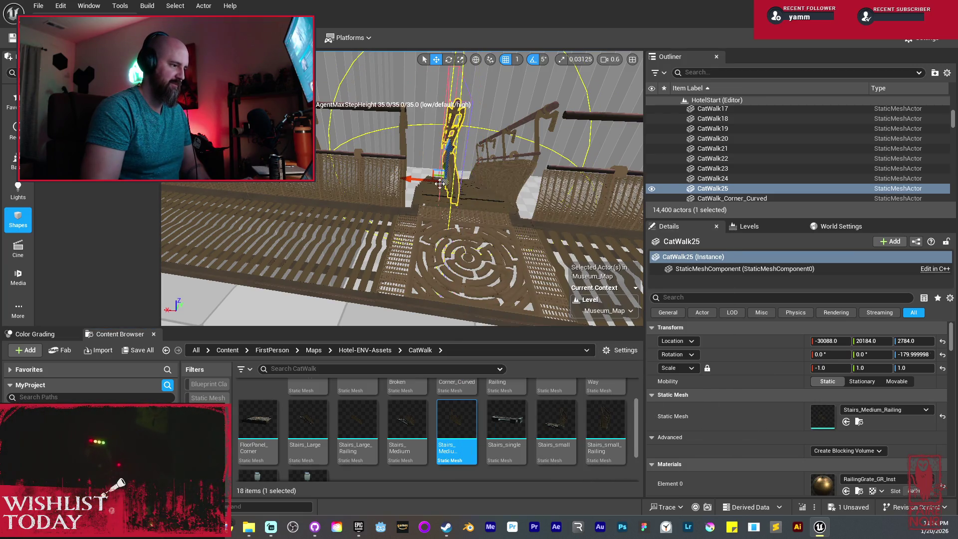
Nudge CatWalk25 to X -30035.0 and duplicate it as CatWalk26 at Y 20192.0
{"action": "left_click_drag", "start_coordinate": [408, 181], "coordinate": [410, 182]}
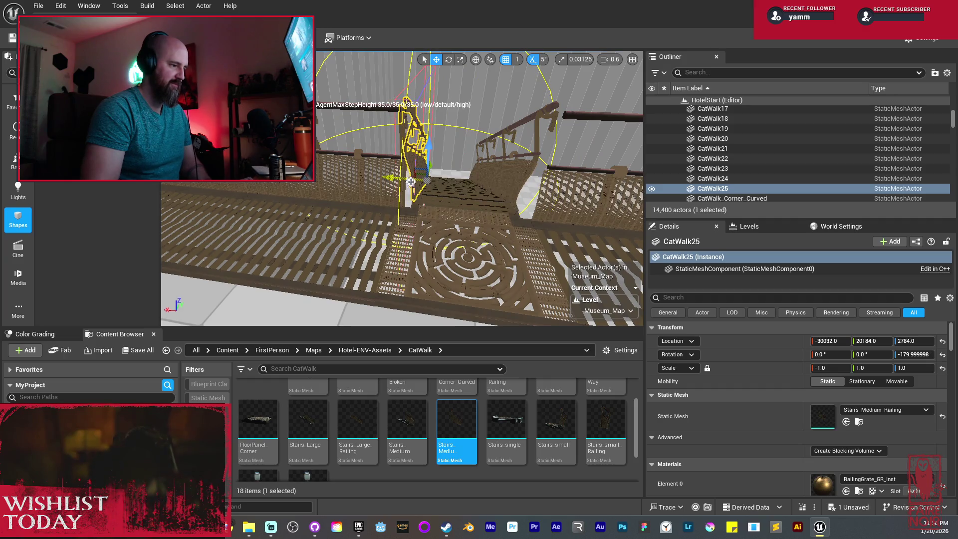
{"action": "scroll", "coordinate": [411, 182], "scroll_direction": "down", "scroll_amount": 10}
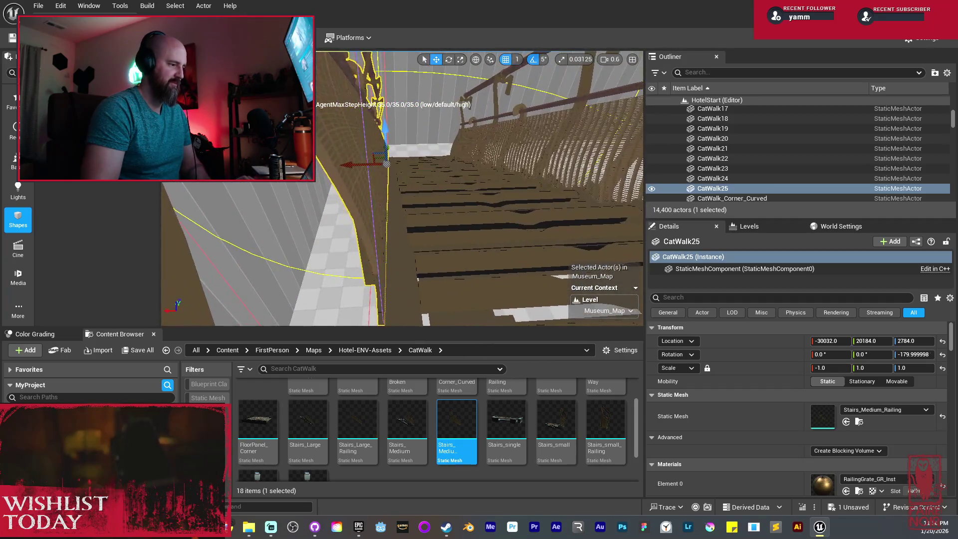
{"action": "scroll", "coordinate": [411, 182], "scroll_direction": "down", "scroll_amount": 5}
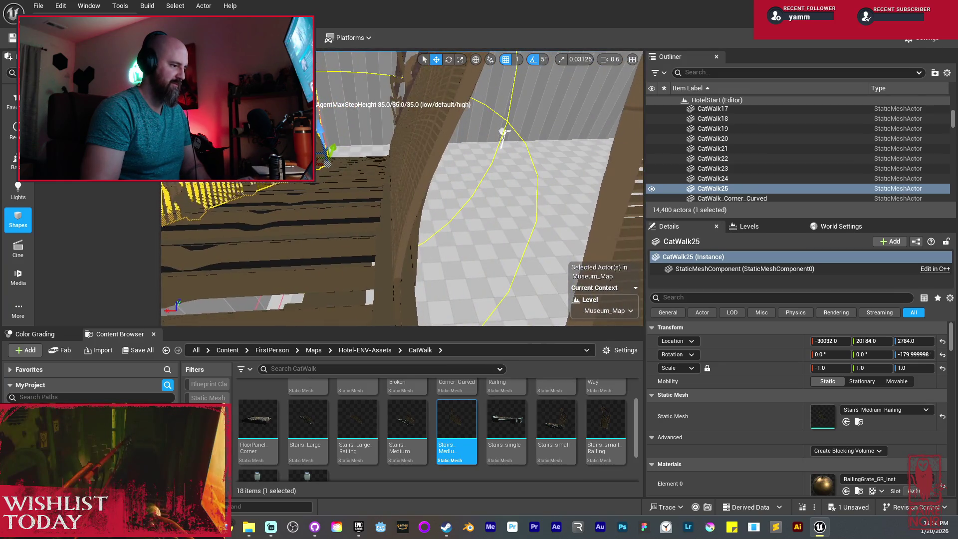
{"action": "scroll", "coordinate": [402, 188], "scroll_direction": "down", "scroll_amount": 5}
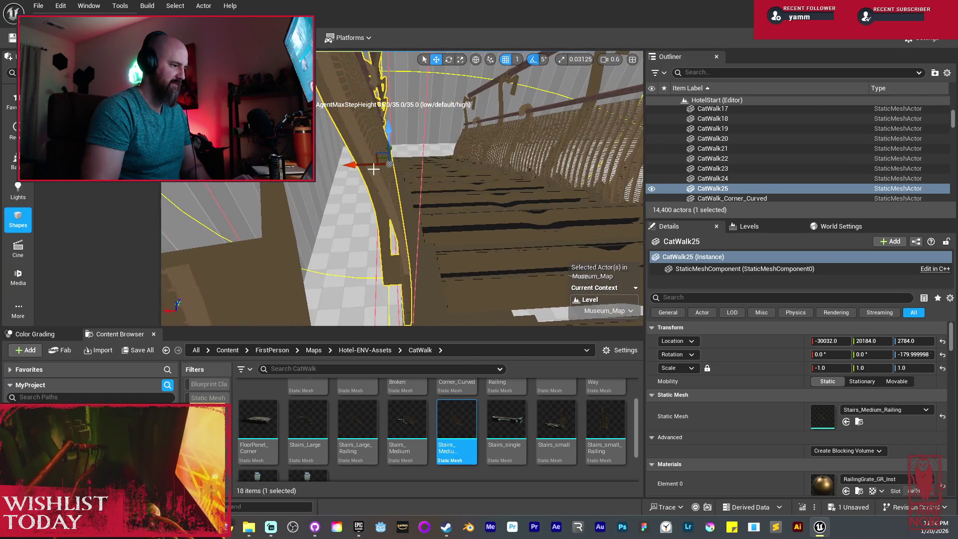
{"action": "scroll", "coordinate": [362, 168], "scroll_direction": "down", "scroll_amount": 2}
{"action": "left_click_drag", "start_coordinate": [352, 162], "coordinate": [361, 175]}
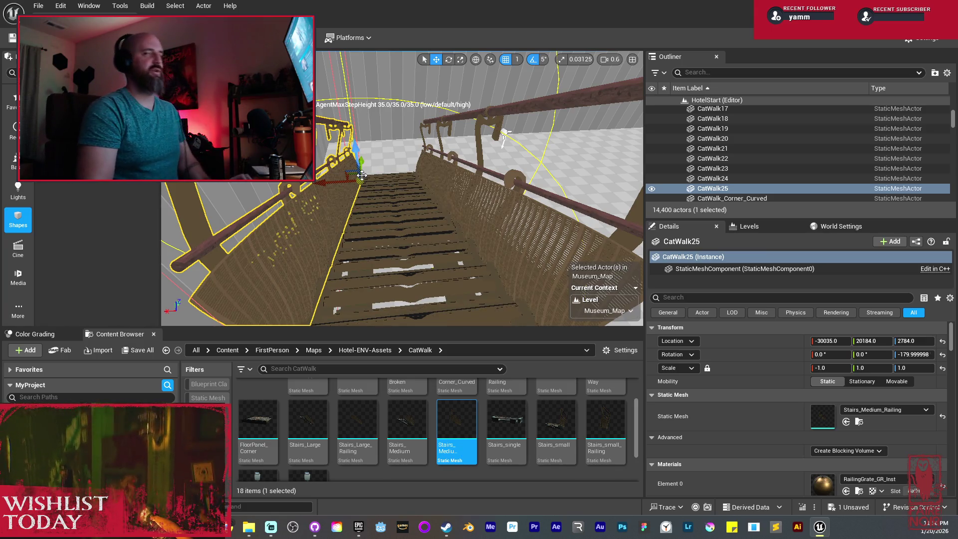
{"action": "left_click_drag", "start_coordinate": [385, 186], "coordinate": [349, 249]}
{"action": "left_click_drag", "start_coordinate": [449, 192], "coordinate": [448, 192]}
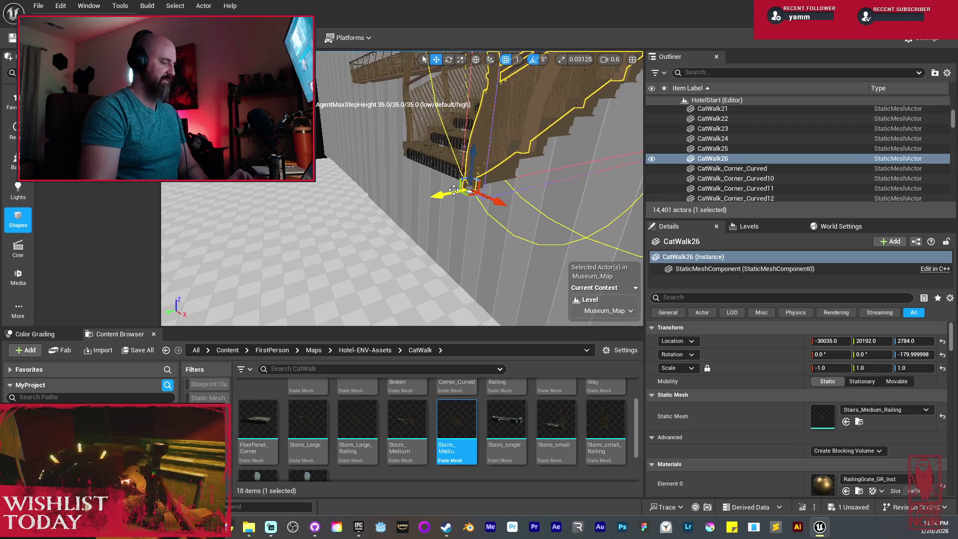
Change CatWalk26's mesh to FloorPanel from the Content Browser
{"action": "scroll", "coordinate": [549, 434], "scroll_direction": "up", "scroll_amount": 2}
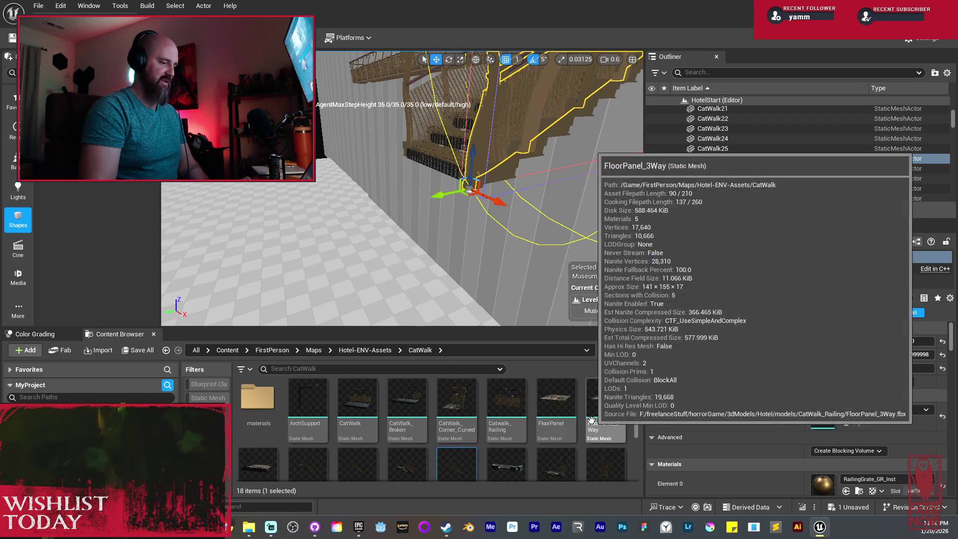
{"action": "left_click_drag", "start_coordinate": [555, 399], "coordinate": [788, 418]}
{"action": "mouse_move", "coordinate": [511, 241]}
{"action": "left_mouse_down"}
{"action": "mouse_move", "coordinate": [493, 197]}
{"action": "mouse_move", "coordinate": [425, 195]}
{"action": "left_mouse_up"}
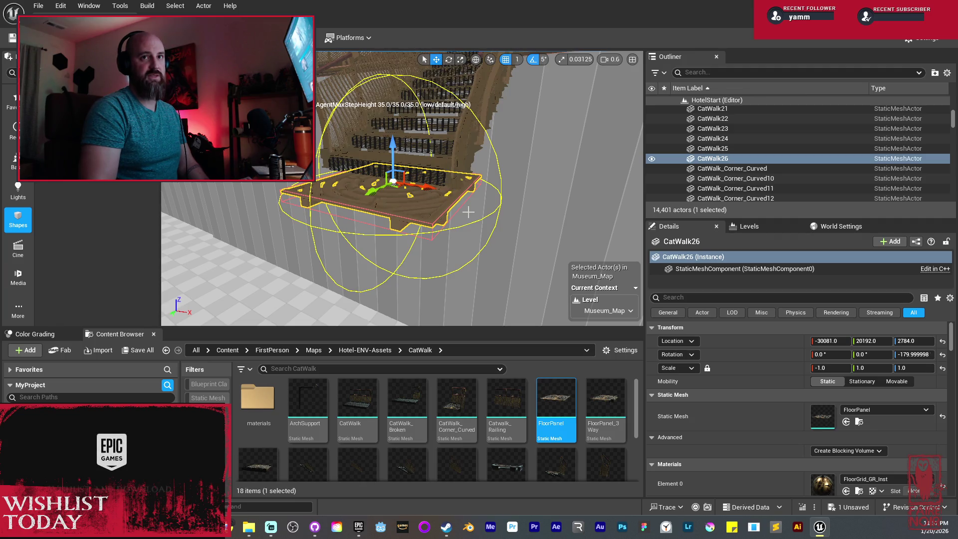
{"action": "mouse_move", "coordinate": [425, 229]}
{"action": "left_mouse_down"}
{"action": "mouse_move", "coordinate": [397, 222]}
{"action": "mouse_move", "coordinate": [377, 272]}
{"action": "left_mouse_up"}
Select the CatWalk13 section and delete it, leaving 14,400 actors
{"action": "left_click", "coordinate": [383, 192]}
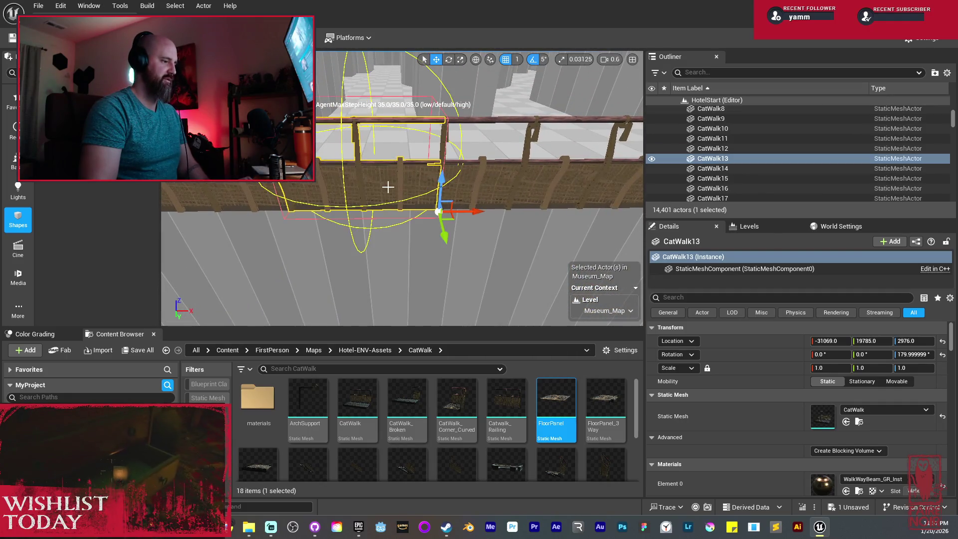
{"action": "left_click_drag", "start_coordinate": [399, 225], "coordinate": [369, 254]}
{"action": "left_click_drag", "start_coordinate": [469, 150], "coordinate": [489, 142]}
{"action": "left_click", "coordinate": [489, 142]}
{"action": "key", "text": "f"}
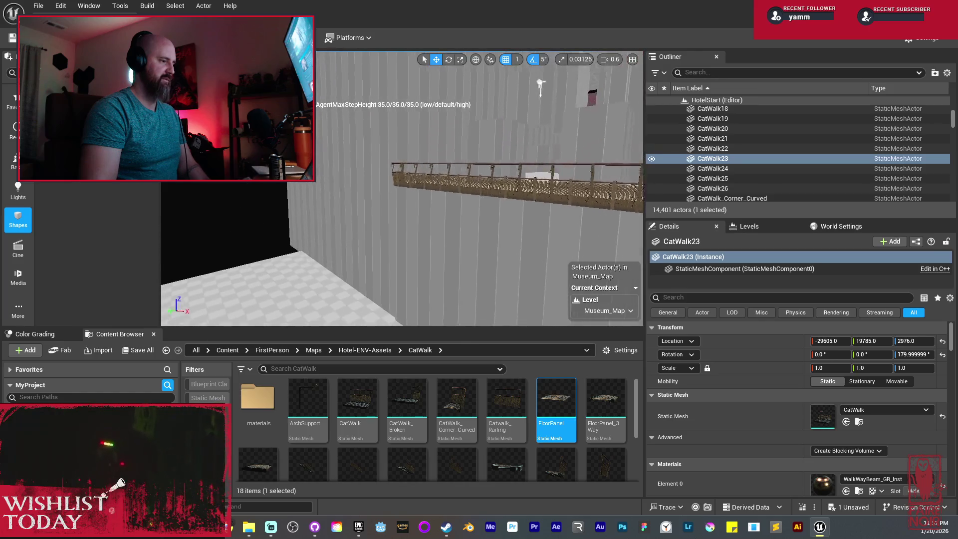
{"action": "left_click", "coordinate": [402, 129]}
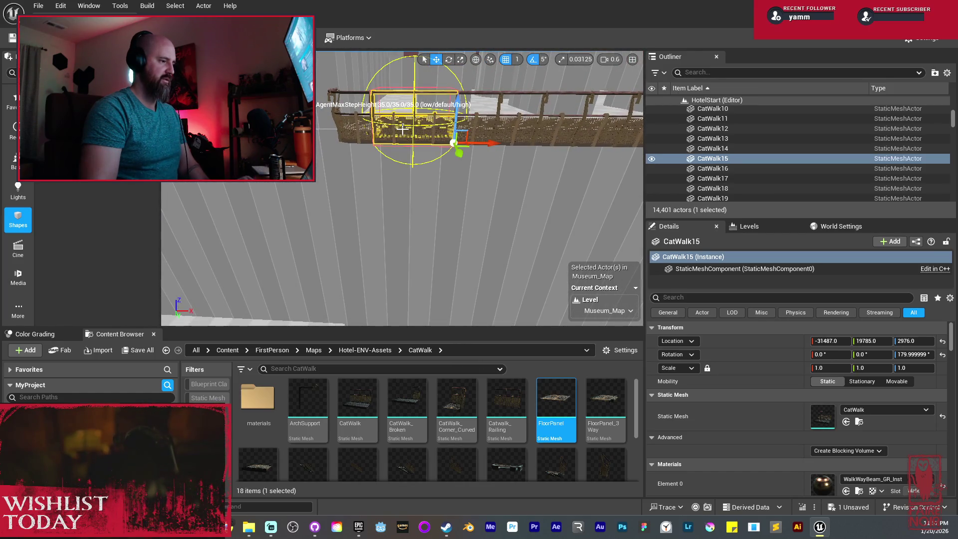
{"action": "left_click", "coordinate": [482, 131], "text": "ctrl"}
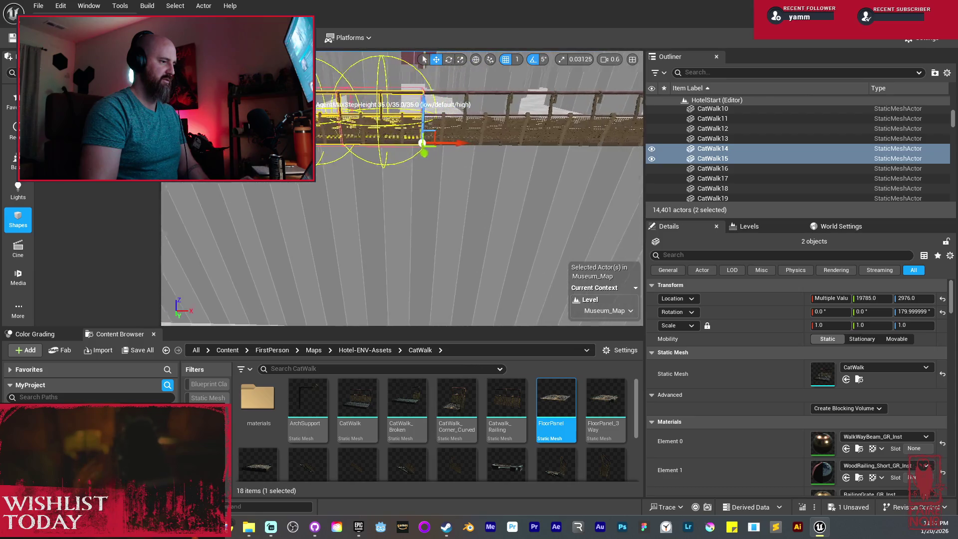
{"action": "left_click", "coordinate": [438, 124]}
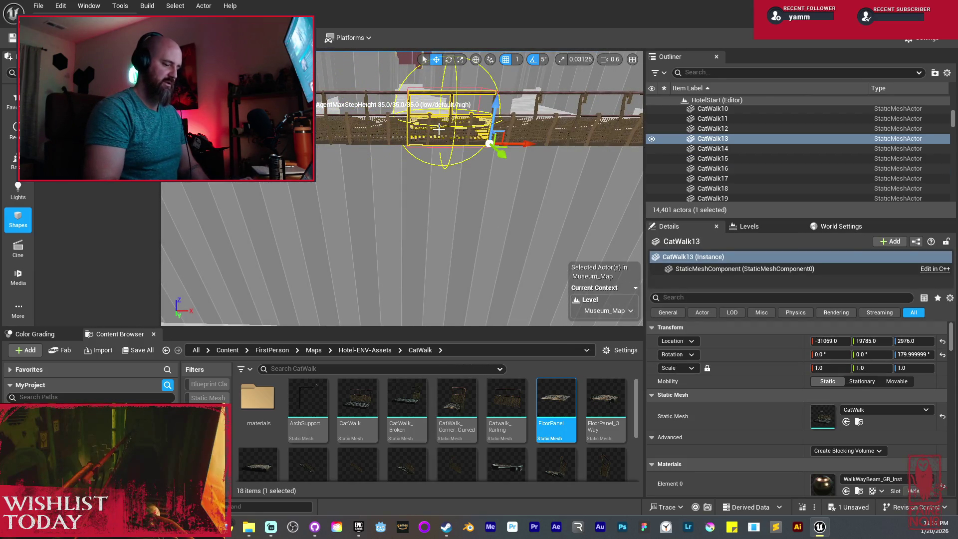
{"action": "key", "text": "Delete"}
{"action": "key", "text": "w"}
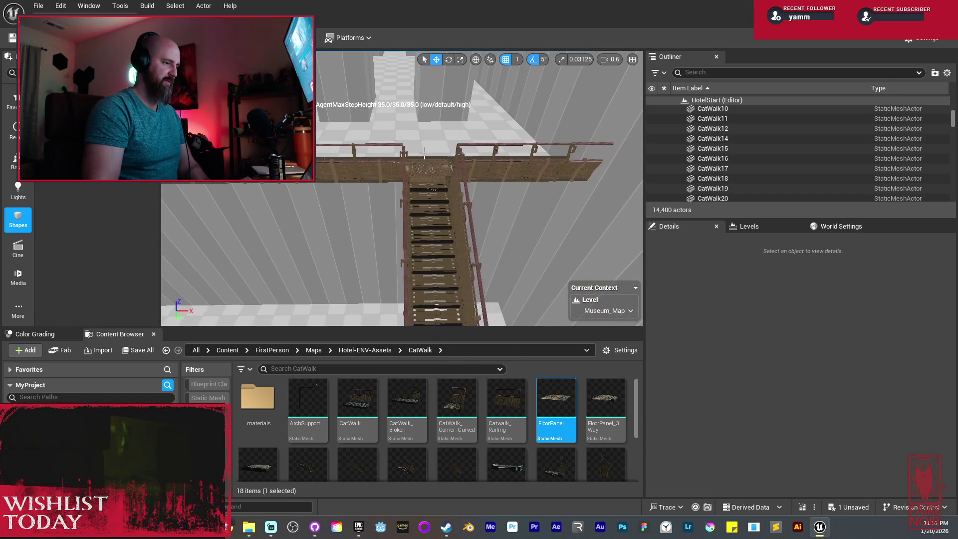
Select CatWalk22, 24, 25 and 26, undoing a stray selection change
{"action": "left_click", "coordinate": [428, 170]}
{"action": "left_click", "coordinate": [430, 190], "text": "ctrl"}
{"action": "left_click", "coordinate": [463, 218], "text": "ctrl"}
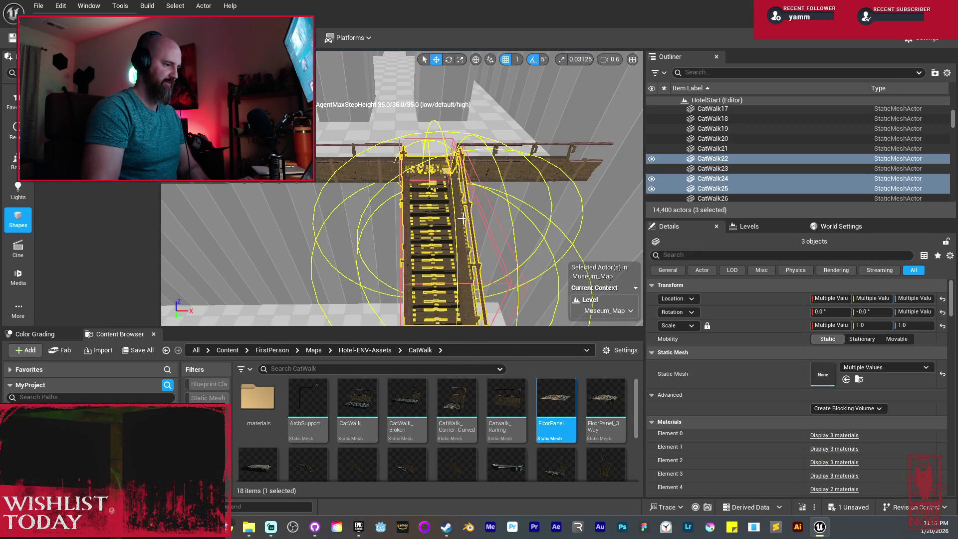
{"action": "key", "text": "f"}
{"action": "key", "text": "ctrl+z"}
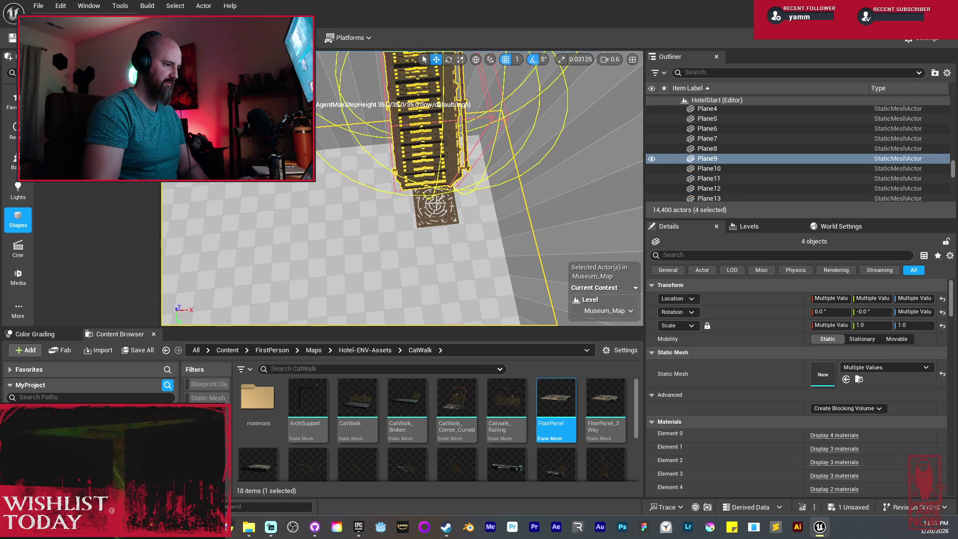
{"action": "key", "text": "ctrl+z"}
{"action": "key", "text": "f"}
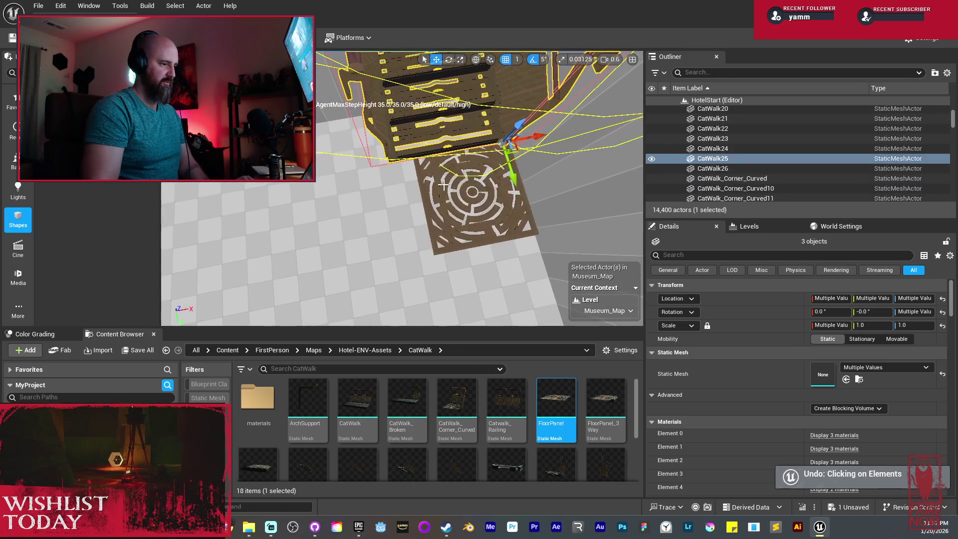
{"action": "left_click", "coordinate": [477, 202], "text": "ctrl"}
{"action": "left_click", "coordinate": [478, 203], "text": "ctrl"}
{"action": "left_click", "coordinate": [479, 204], "text": "ctrl"}
Alt-drag the four pieces to create copies CatWalk27–30, bringing the level to 14,404 actors
{"action": "mouse_move", "coordinate": [482, 198]}
{"action": "left_mouse_down", "text": "alt"}
{"action": "mouse_move", "coordinate": [549, 194]}
{"action": "mouse_move", "coordinate": [504, 200]}
{"action": "left_mouse_up", "text": "alt"}
{"action": "key", "text": "f"}
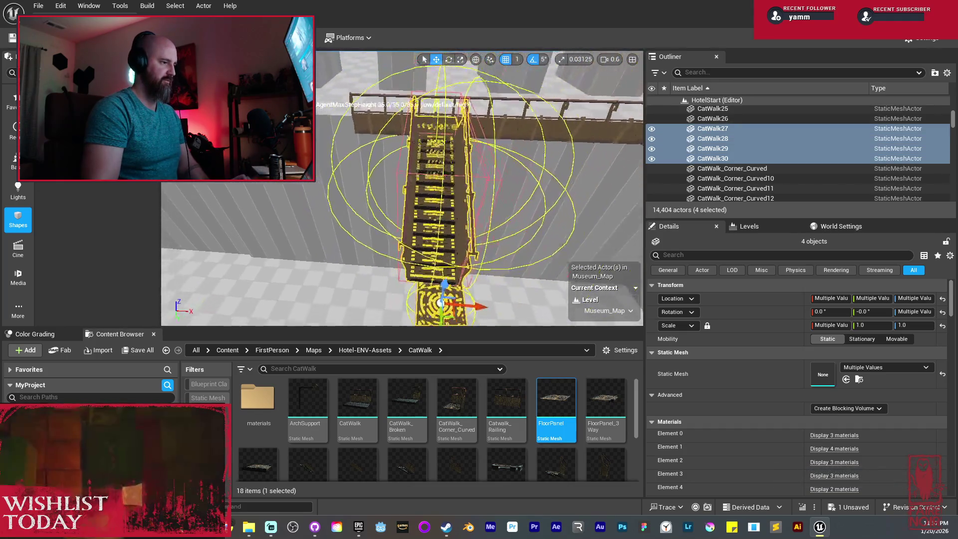
{"action": "mouse_move", "coordinate": [379, 272]}
{"action": "left_mouse_down", "text": "alt"}
{"action": "mouse_move", "coordinate": [391, 270]}
{"action": "mouse_move", "coordinate": [381, 267]}
{"action": "mouse_move", "coordinate": [350, 60]}
{"action": "mouse_move", "coordinate": [362, 75]}
{"action": "mouse_move", "coordinate": [393, 230]}
{"action": "left_mouse_up", "text": "alt"}
{"action": "left_click_drag", "start_coordinate": [436, 157], "coordinate": [437, 163], "text": "alt"}
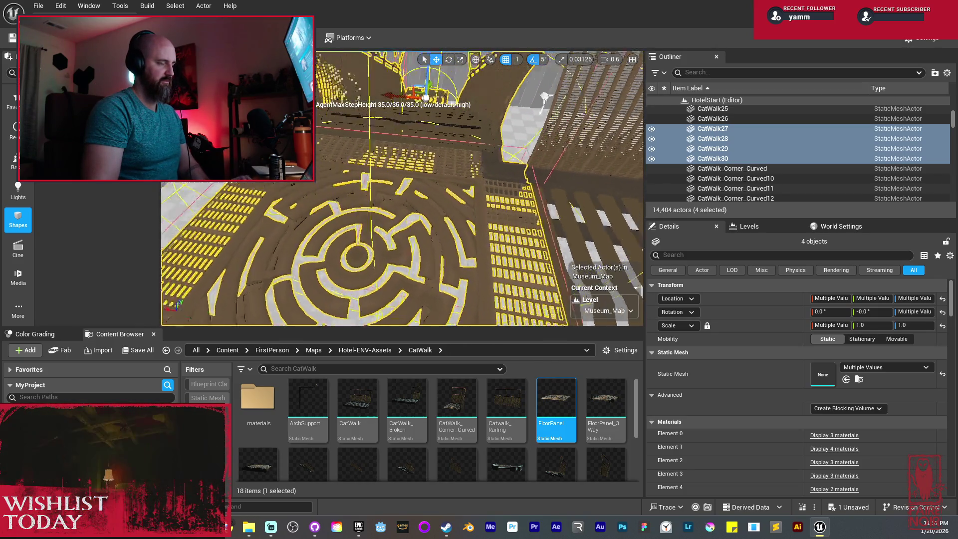
Scale CatWalk18 to about 1.28 along X
{"action": "left_click", "coordinate": [371, 173]}
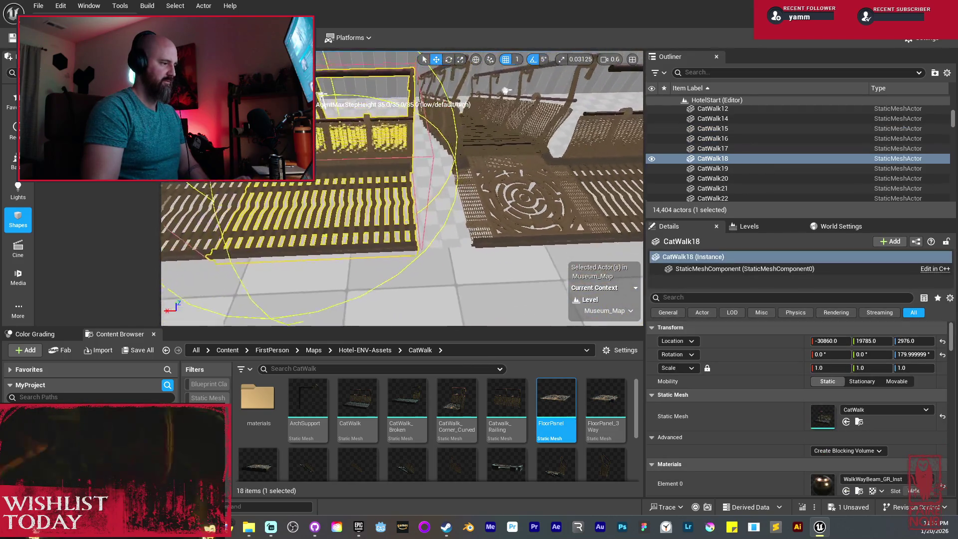
{"action": "mouse_move", "coordinate": [250, 185]}
{"action": "left_mouse_down"}
{"action": "mouse_move", "coordinate": [315, 191]}
{"action": "mouse_move", "coordinate": [359, 283]}
{"action": "left_mouse_up"}
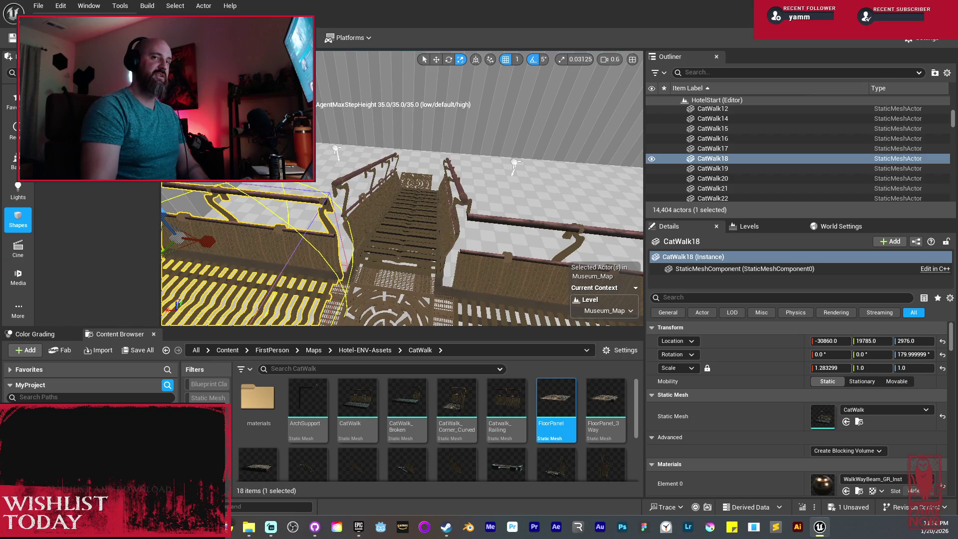
{"action": "left_click_drag", "start_coordinate": [442, 210], "coordinate": [442, 209]}
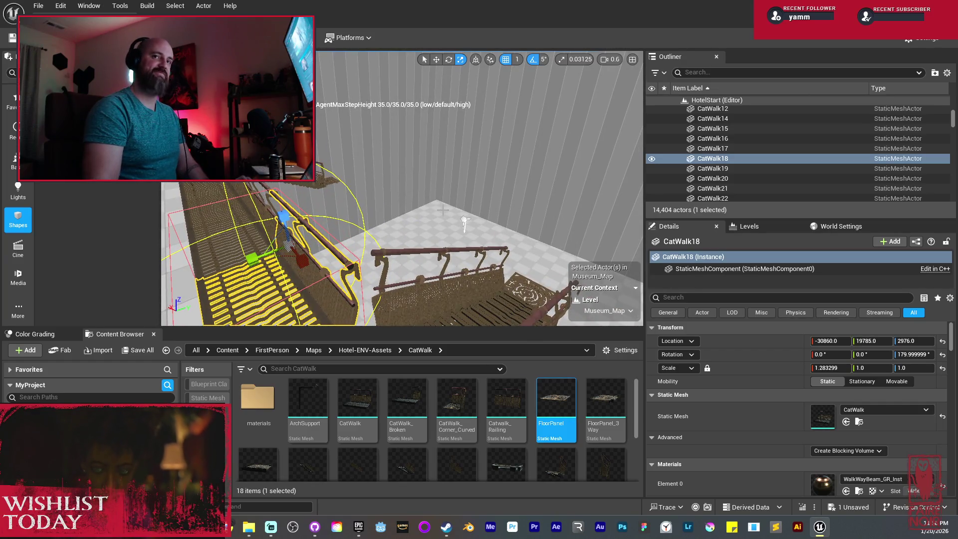
{"action": "left_click_drag", "start_coordinate": [442, 209], "coordinate": [468, 212]}
{"action": "left_click", "coordinate": [389, 246]}
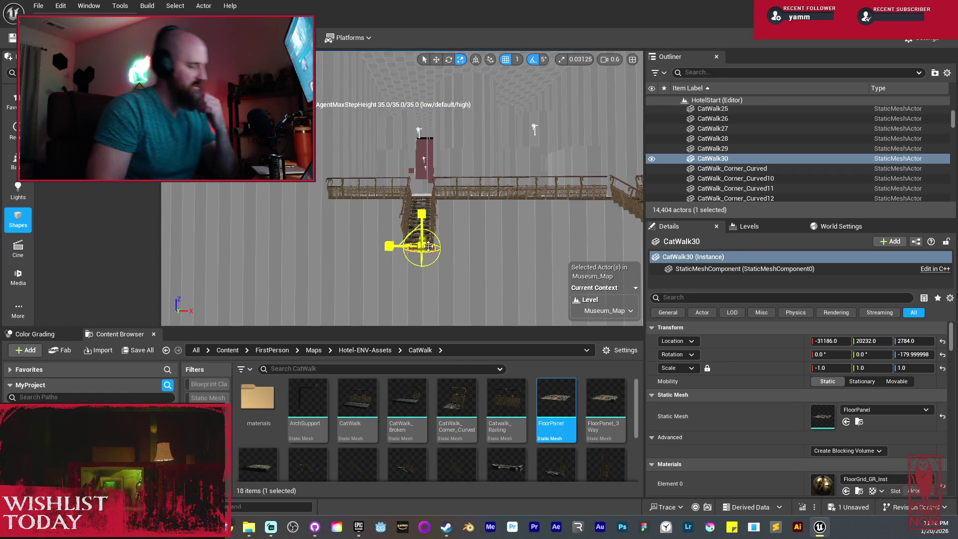
{"action": "left_click_drag", "start_coordinate": [421, 245], "coordinate": [330, 76]}
{"action": "left_click_drag", "start_coordinate": [402, 199], "coordinate": [369, 230]}
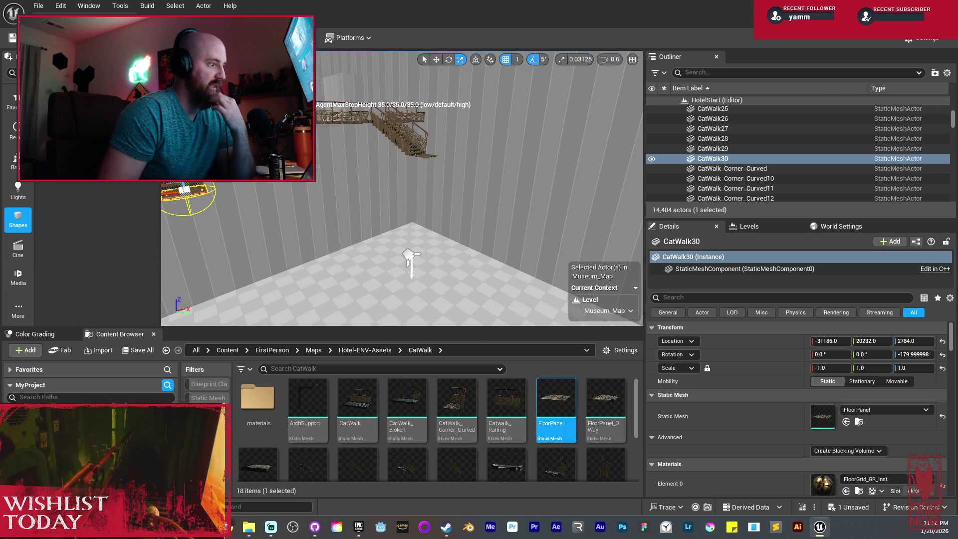
{"action": "mouse_move", "coordinate": [399, 199]}
{"action": "left_mouse_down"}
{"action": "mouse_move", "coordinate": [433, 106]}
{"action": "mouse_move", "coordinate": [446, 238]}
{"action": "left_mouse_up"}
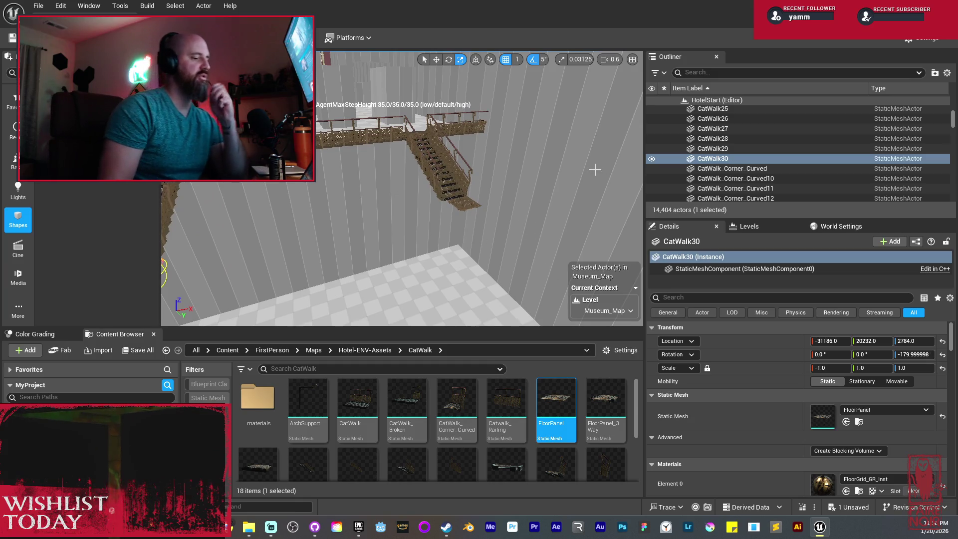
{"action": "left_click_drag", "start_coordinate": [591, 190], "coordinate": [557, 203]}
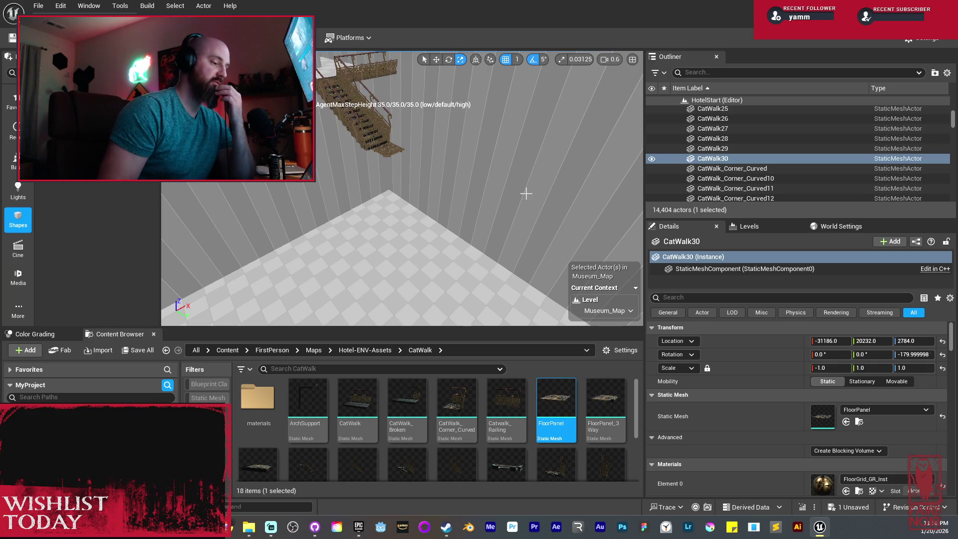
{"action": "left_click_drag", "start_coordinate": [526, 193], "coordinate": [522, 235]}
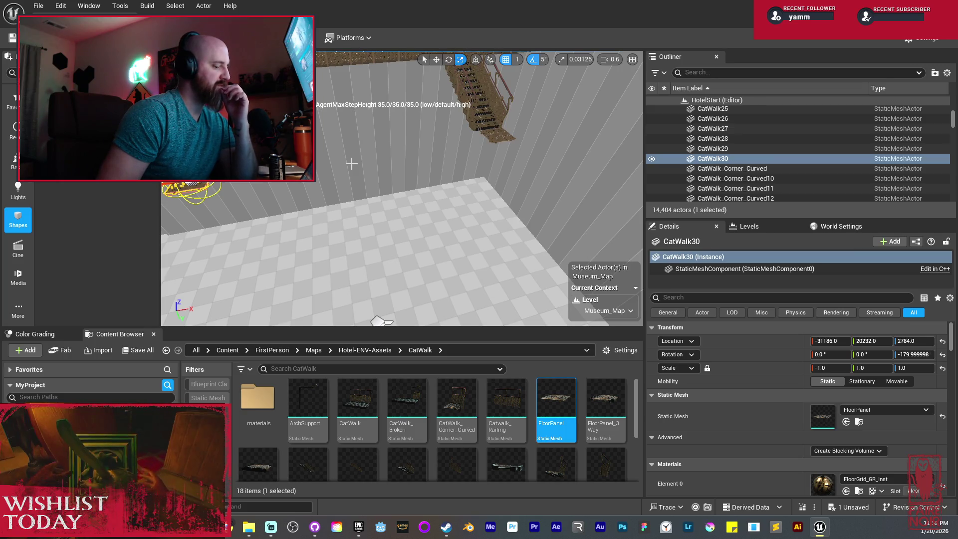
{"action": "left_click", "coordinate": [137, 351]}
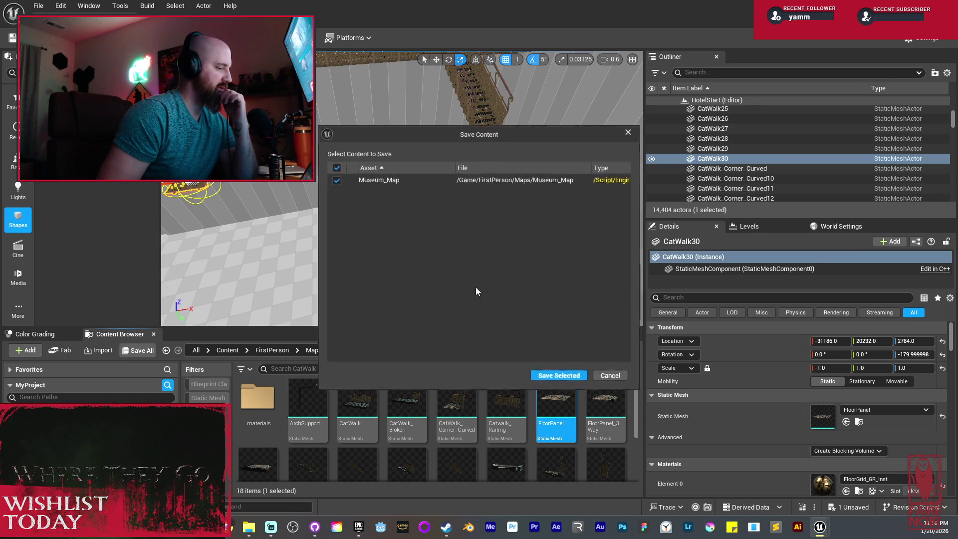
Save the Museum_Map level changes with Save Selected and frame CatWalk30
{"action": "left_click", "coordinate": [560, 376]}
{"action": "key", "text": "f"}
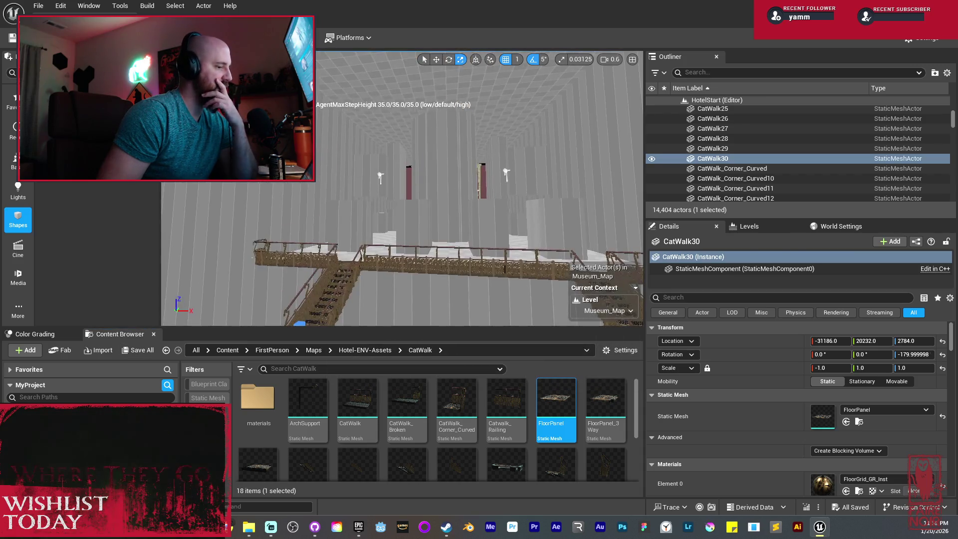
{"action": "scroll", "coordinate": [249, 280], "scroll_direction": "down", "scroll_amount": 2}
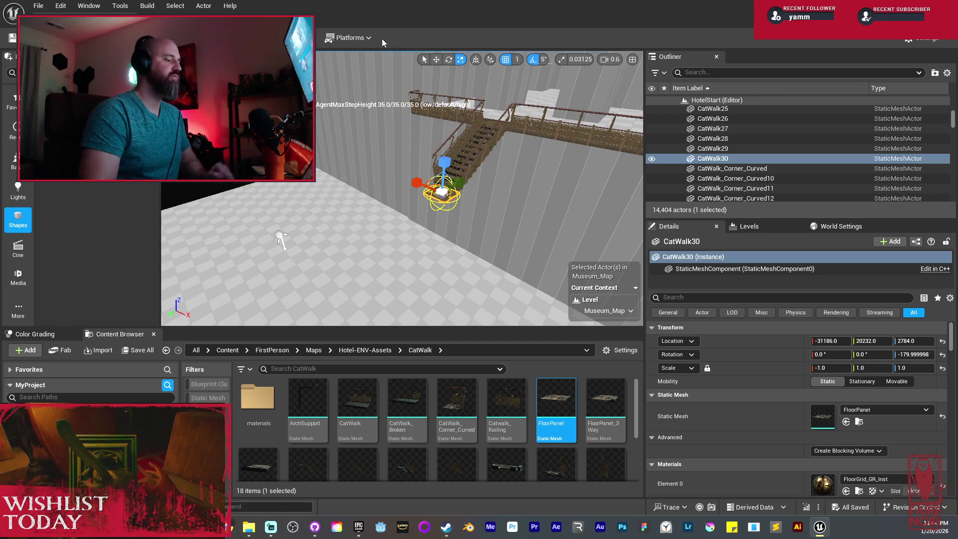
Alt-drag CatWalk30 along X to create the first floor panel copy beside it
{"action": "key", "text": "f"}
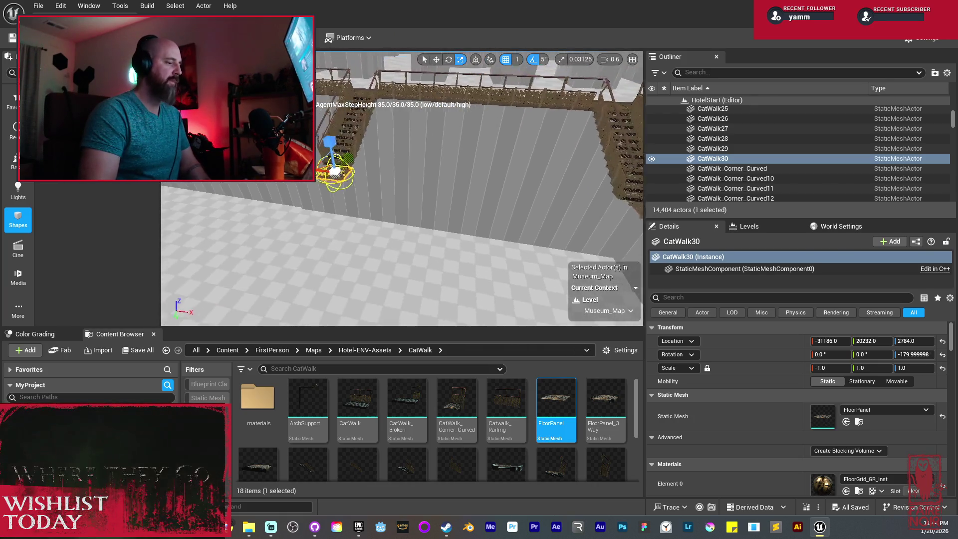
{"action": "scroll", "coordinate": [470, 220], "scroll_direction": "up", "scroll_amount": 5}
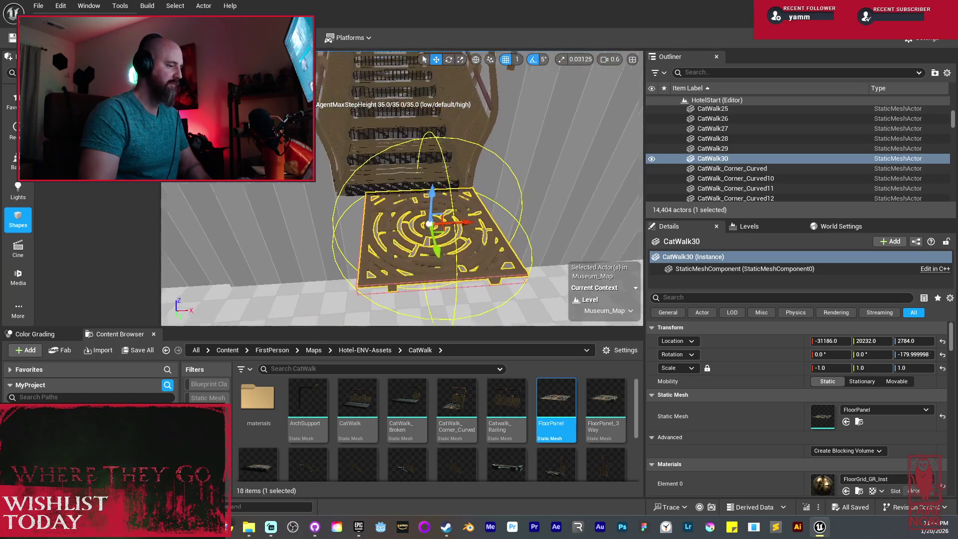
{"action": "key", "text": "w"}
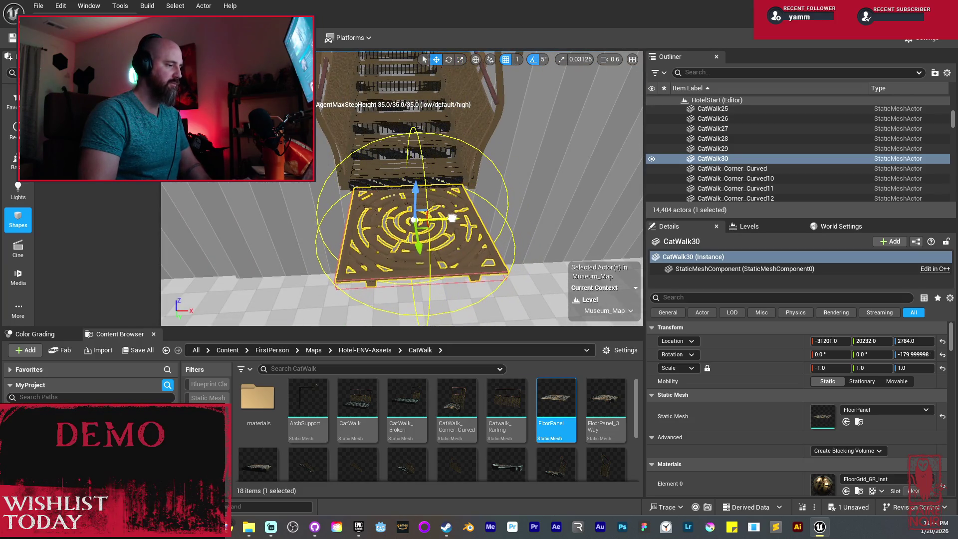
{"action": "left_click_drag", "start_coordinate": [470, 220], "coordinate": [507, 215]}
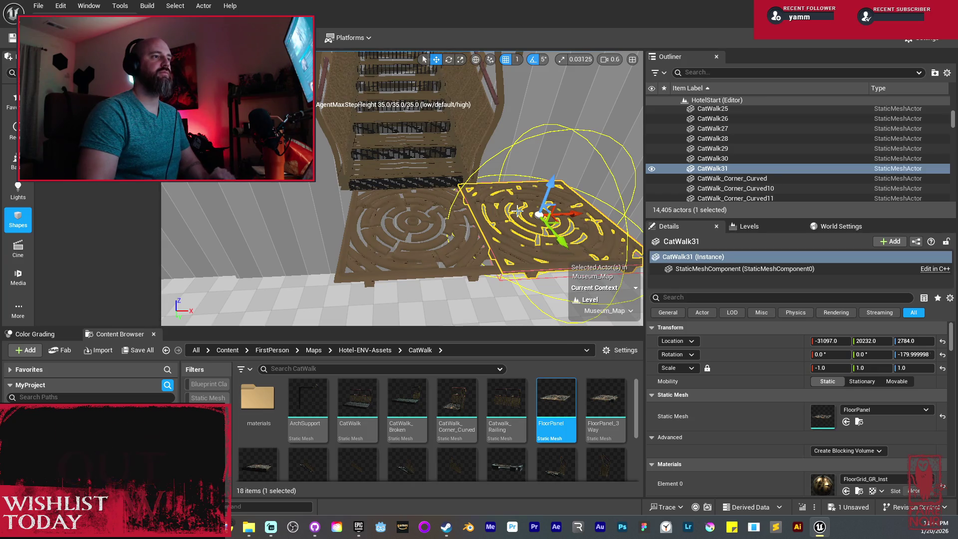
{"action": "mouse_move", "coordinate": [516, 211]}
{"action": "left_mouse_down"}
{"action": "mouse_move", "coordinate": [517, 220]}
{"action": "mouse_move", "coordinate": [548, 199]}
{"action": "left_mouse_up"}
{"action": "scroll", "coordinate": [550, 231], "scroll_direction": "up", "scroll_amount": 5}
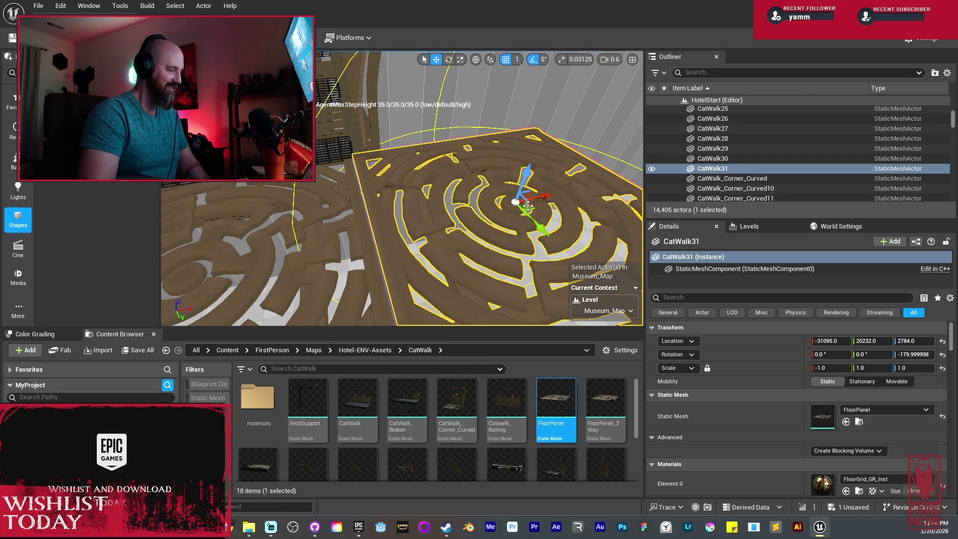
{"action": "scroll", "coordinate": [528, 206], "scroll_direction": "down", "scroll_amount": 4}
Duplicate a panel again to the left and slide CatWalk33 further along the row
{"action": "left_click_drag", "start_coordinate": [434, 199], "coordinate": [298, 212]}
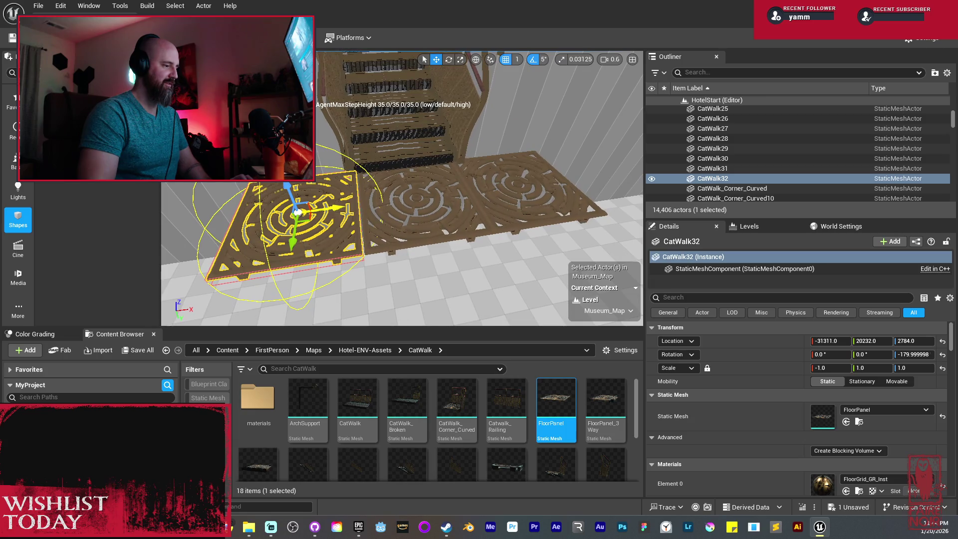
{"action": "scroll", "coordinate": [309, 214], "scroll_direction": "up", "scroll_amount": 5}
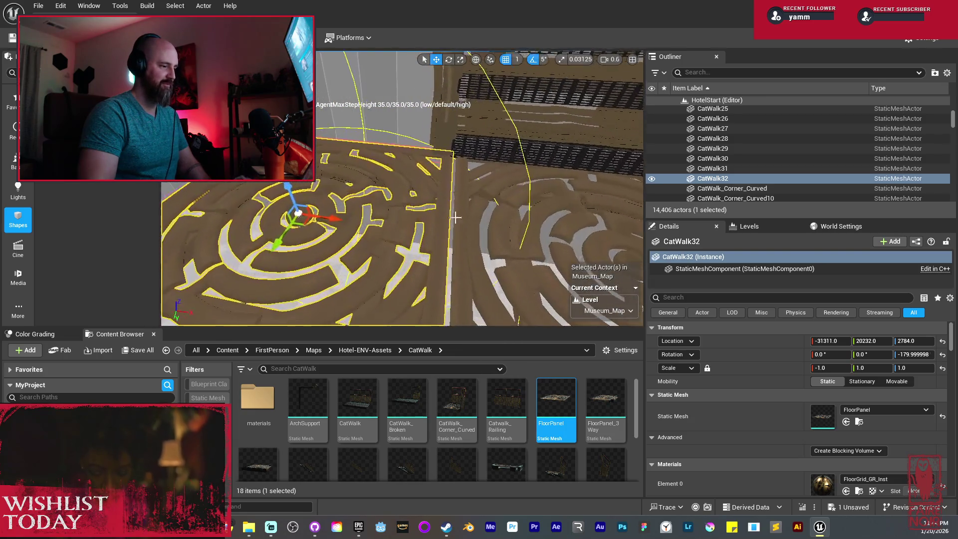
{"action": "mouse_move", "coordinate": [330, 217]}
{"action": "left_mouse_down"}
{"action": "mouse_move", "coordinate": [330, 192]}
{"action": "mouse_move", "coordinate": [303, 193]}
{"action": "mouse_move", "coordinate": [441, 216]}
{"action": "mouse_move", "coordinate": [408, 200]}
{"action": "left_mouse_up"}
{"action": "left_click_drag", "start_coordinate": [332, 195], "coordinate": [322, 208]}
{"action": "key", "text": "Right"}
{"action": "key", "text": "Right"}
{"action": "key", "text": "Right"}
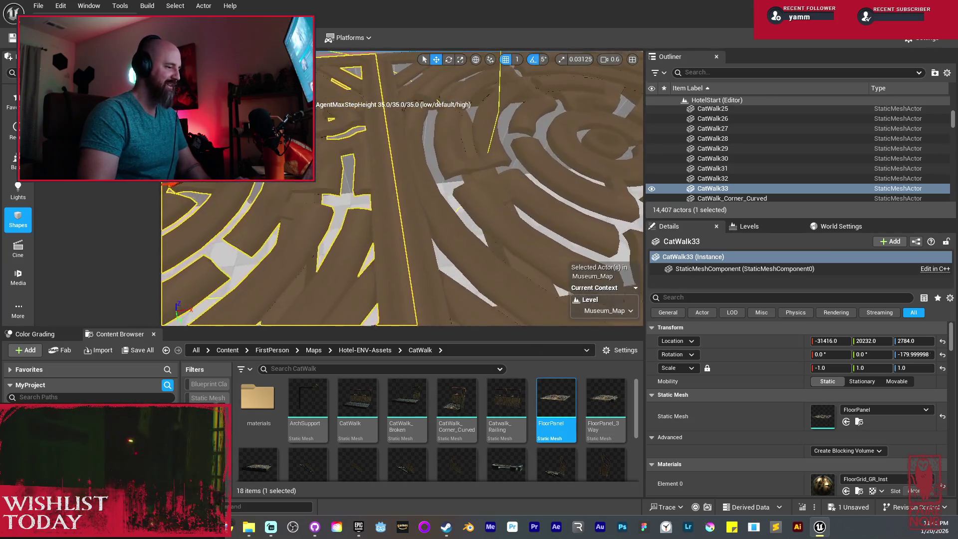
Duplicate CatWalk31 to extend the row to X -30988.0, totalling 14,408 actors
{"action": "left_click", "coordinate": [320, 254]}
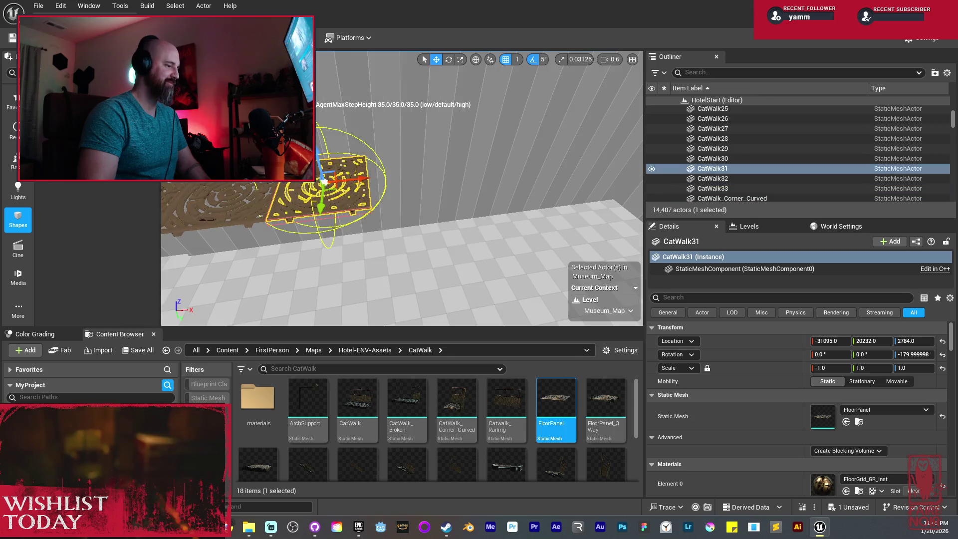
{"action": "key", "text": "f"}
{"action": "left_click_drag", "start_coordinate": [369, 200], "coordinate": [538, 237]}
{"action": "scroll", "coordinate": [539, 237], "scroll_direction": "down", "scroll_amount": 5}
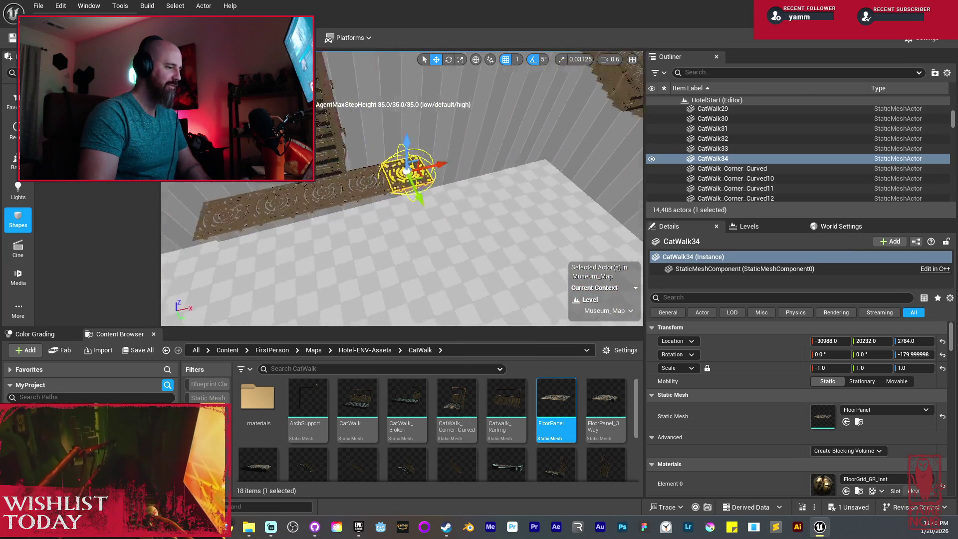
{"action": "scroll", "coordinate": [459, 225], "scroll_direction": "up", "scroll_amount": 5}
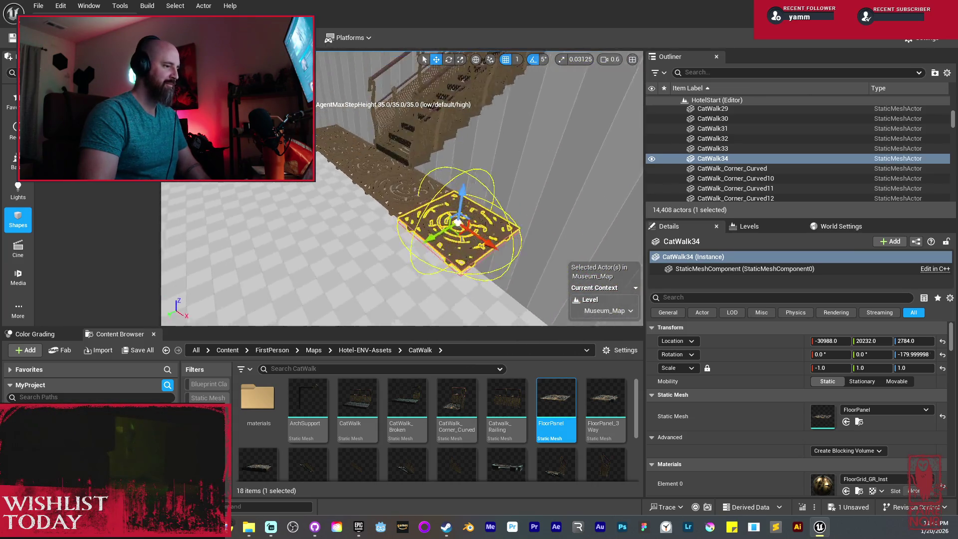
{"action": "scroll", "coordinate": [449, 225], "scroll_direction": "up", "scroll_amount": 3}
Select the row of five floor panels, CatWalk30–34
{"action": "left_click", "coordinate": [416, 219], "text": "ctrl"}
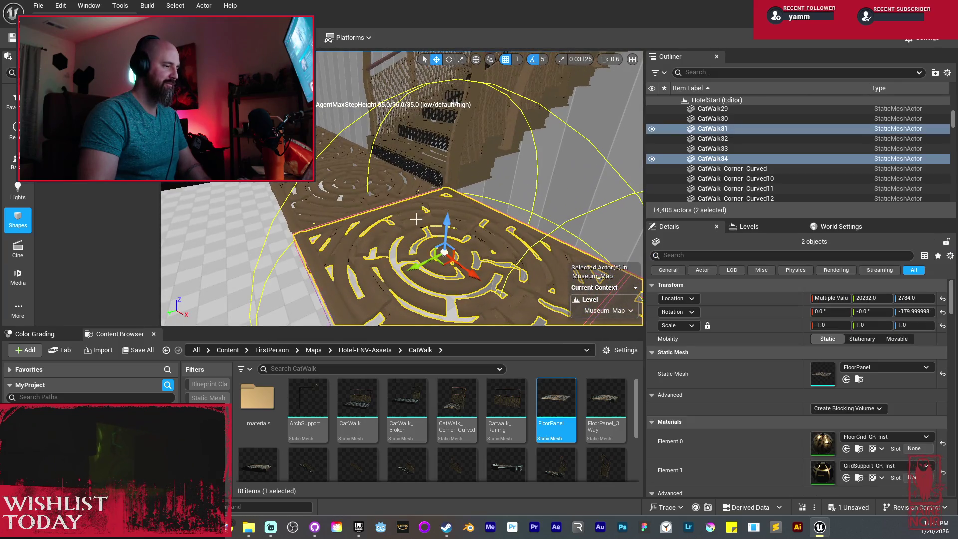
{"action": "left_click", "coordinate": [390, 194], "text": "ctrl"}
{"action": "key", "text": "f"}
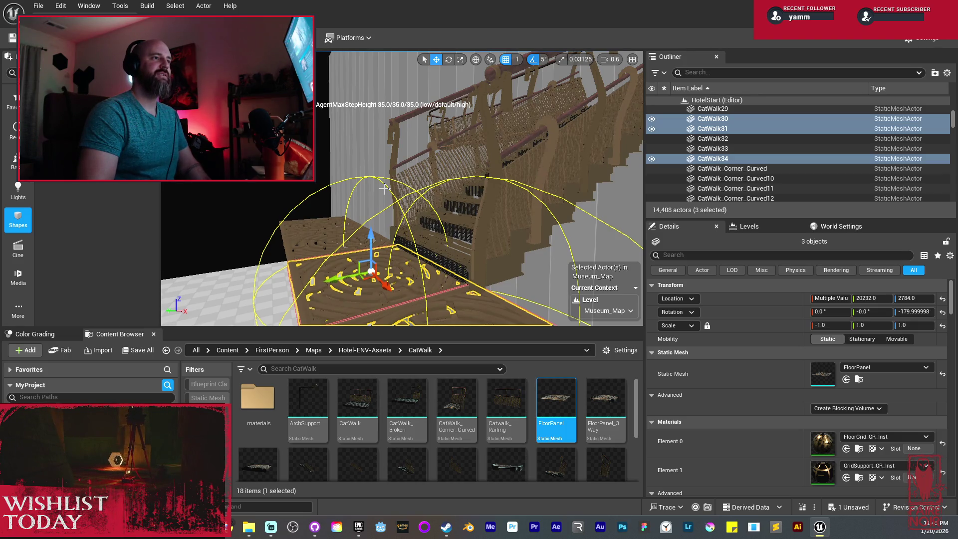
{"action": "scroll", "coordinate": [383, 188], "scroll_direction": "up", "scroll_amount": 10}
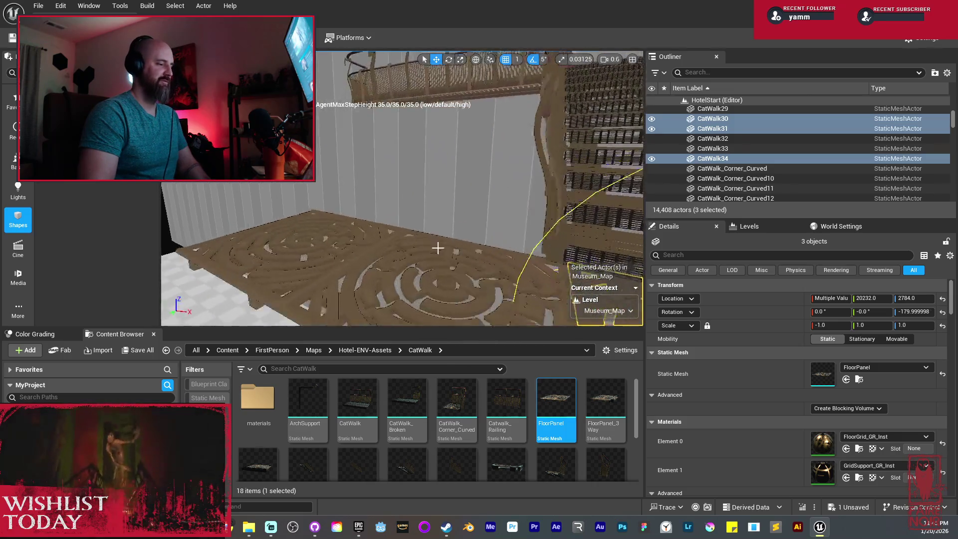
{"action": "left_click", "coordinate": [454, 286], "text": "ctrl"}
{"action": "scroll", "coordinate": [454, 286], "scroll_direction": "down", "scroll_amount": 5}
{"action": "left_click", "coordinate": [336, 227], "text": "ctrl"}
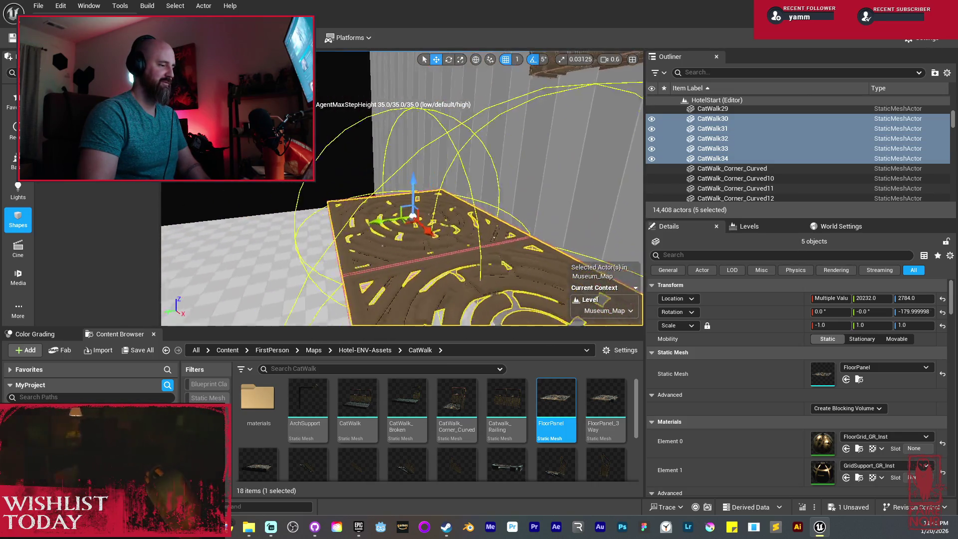
Duplicate the row twice along the catwalk, butting each copy against the previous panels
{"action": "key", "text": "ctrl+d"}
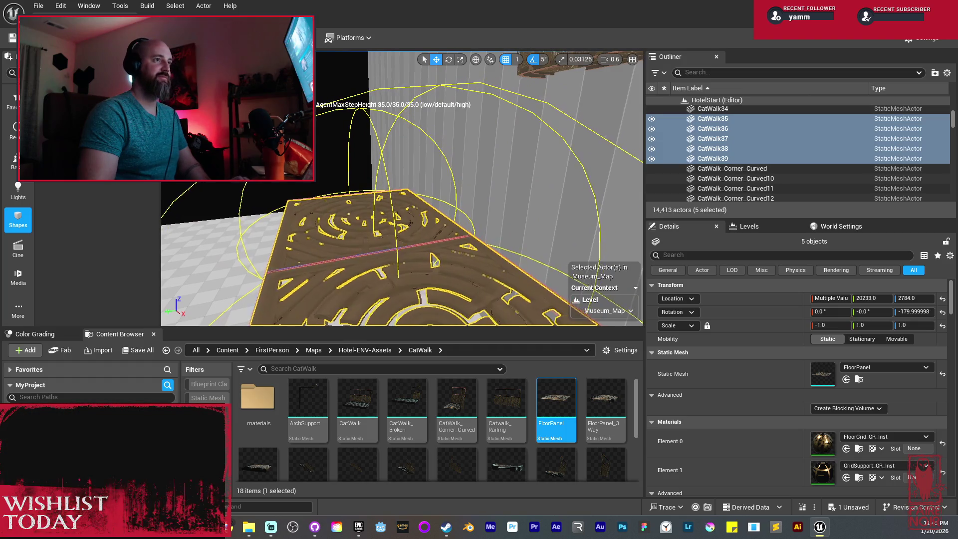
{"action": "mouse_move", "coordinate": [429, 164]}
{"action": "left_mouse_down"}
{"action": "mouse_move", "coordinate": [448, 174]}
{"action": "mouse_move", "coordinate": [475, 218]}
{"action": "mouse_move", "coordinate": [609, 132]}
{"action": "left_mouse_up"}
{"action": "key", "text": "f"}
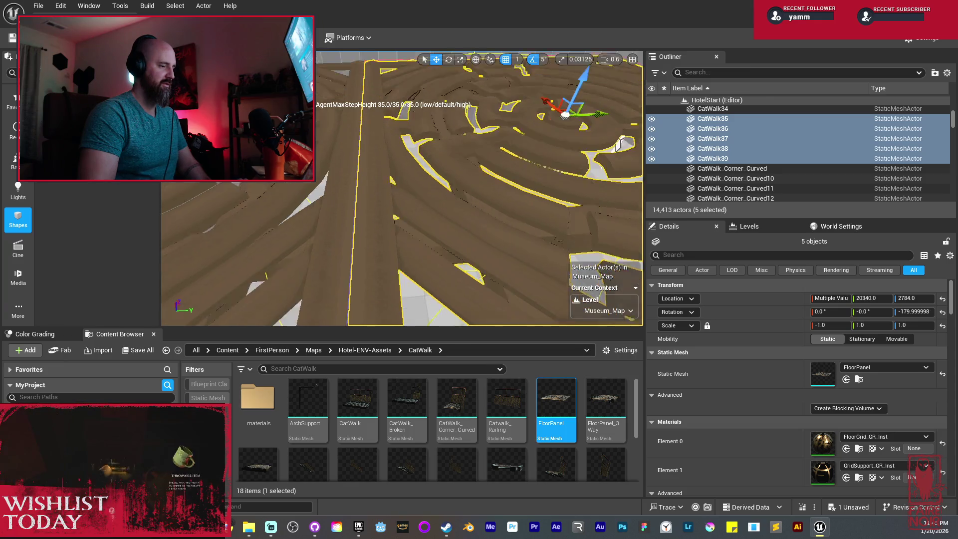
{"action": "left_click_drag", "start_coordinate": [418, 164], "coordinate": [479, 159]}
{"action": "scroll", "coordinate": [587, 158], "scroll_direction": "up", "scroll_amount": 5}
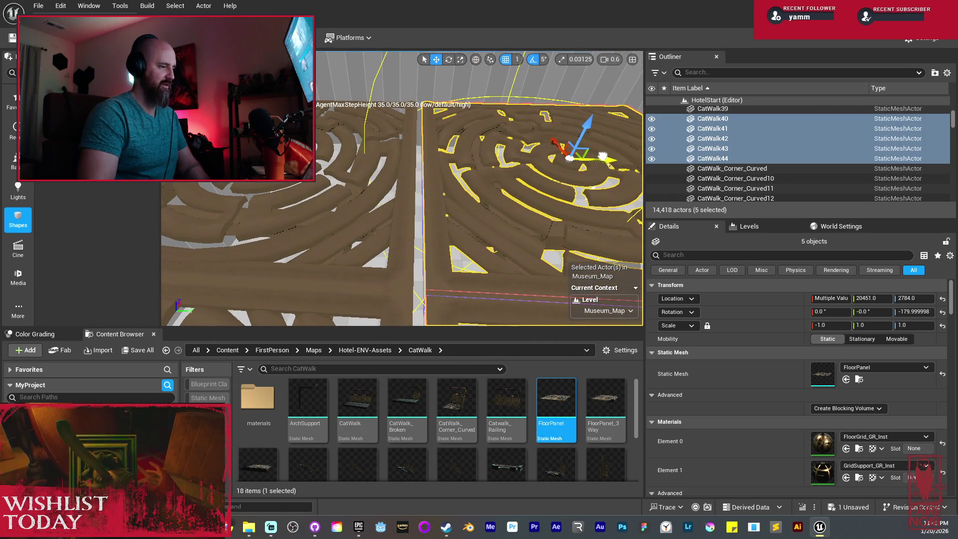
{"action": "left_click_drag", "start_coordinate": [611, 159], "coordinate": [596, 155]}
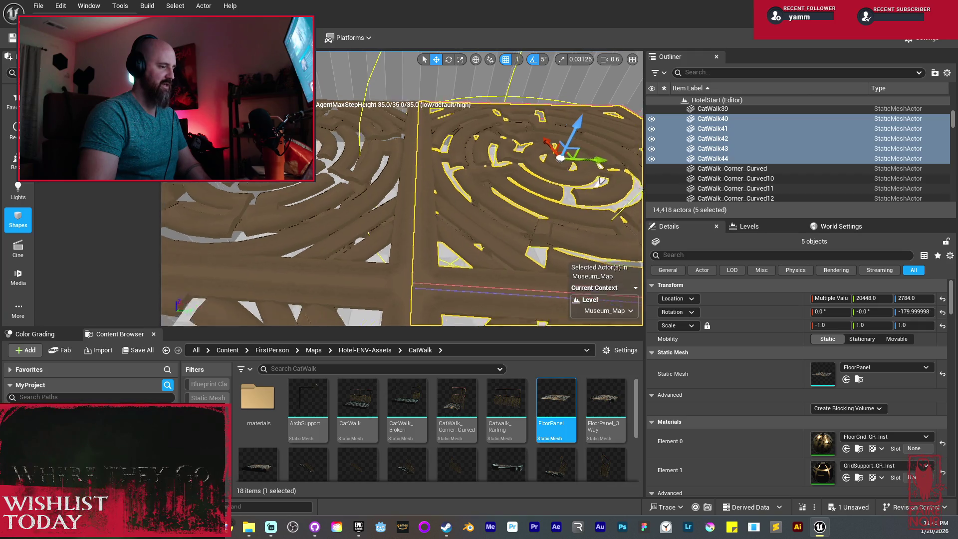
Line up the newest row end to end, completing panels through CatWalk49 (14,423 actors)
{"action": "scroll", "coordinate": [595, 155], "scroll_direction": "down", "scroll_amount": 5}
{"action": "scroll", "coordinate": [422, 165], "scroll_direction": "up", "scroll_amount": 3}
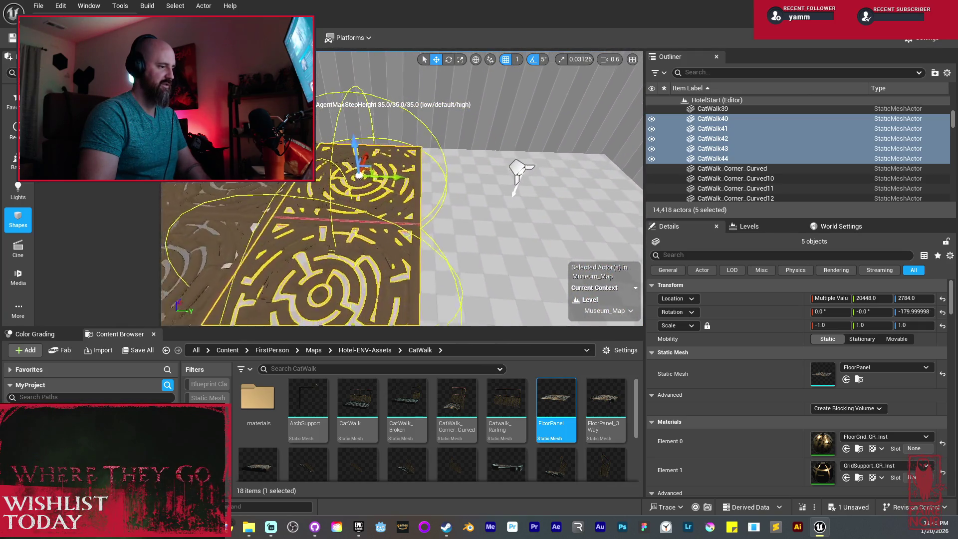
{"action": "left_click_drag", "start_coordinate": [526, 192], "coordinate": [529, 191]}
{"action": "scroll", "coordinate": [529, 191], "scroll_direction": "up", "scroll_amount": 5}
{"action": "scroll", "coordinate": [516, 202], "scroll_direction": "up", "scroll_amount": 6}
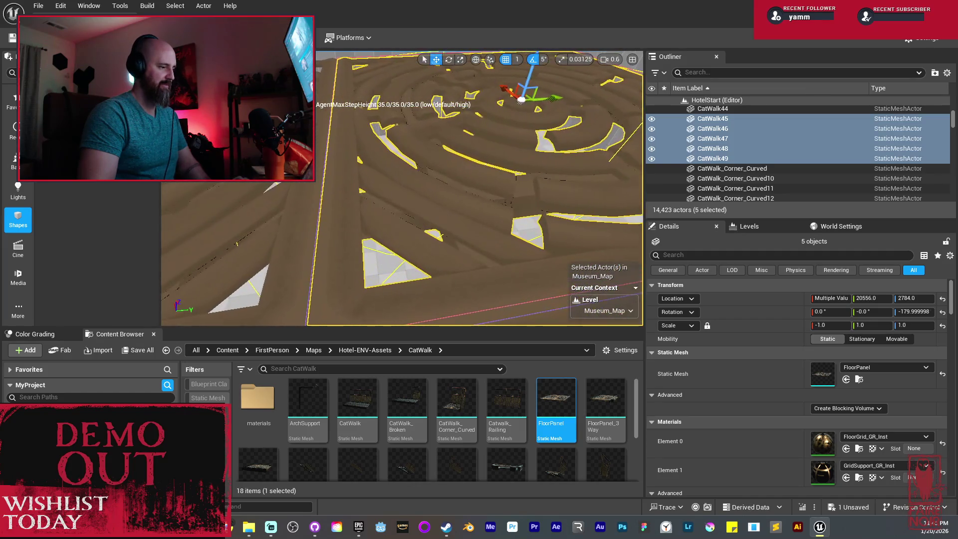
{"action": "scroll", "coordinate": [516, 201], "scroll_direction": "down", "scroll_amount": 3}
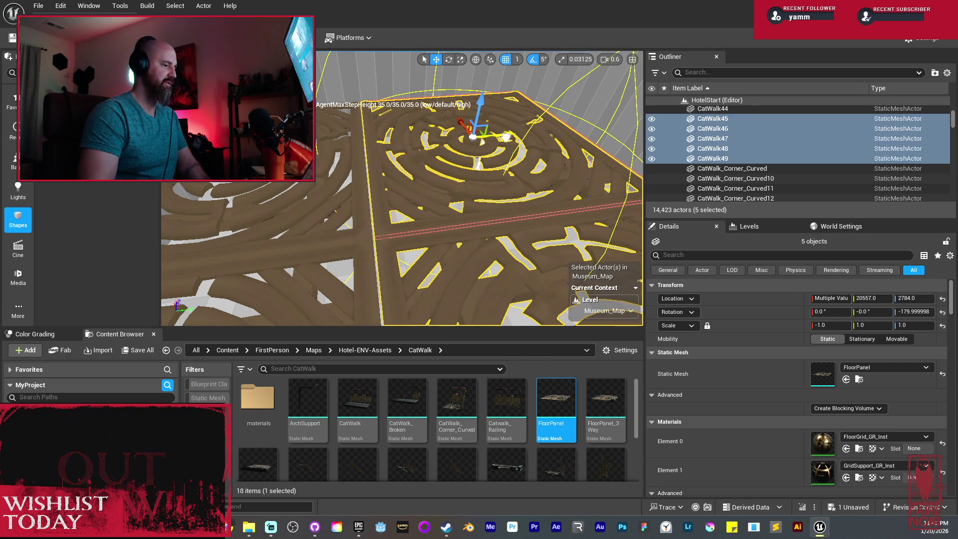
{"action": "scroll", "coordinate": [503, 140], "scroll_direction": "down", "scroll_amount": 3}
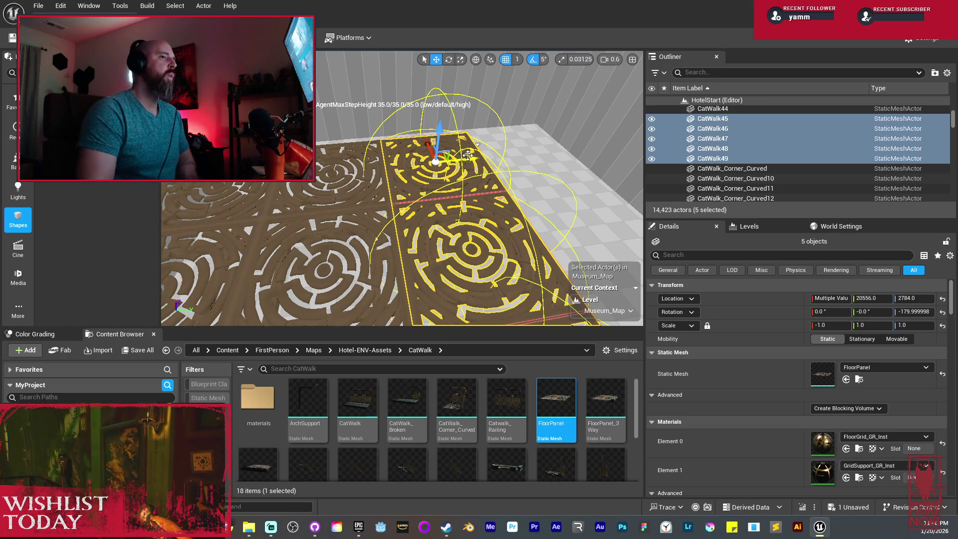
{"action": "mouse_move", "coordinate": [467, 155]}
{"action": "left_mouse_down"}
{"action": "mouse_move", "coordinate": [459, 150]}
{"action": "mouse_move", "coordinate": [449, 197]}
{"action": "mouse_move", "coordinate": [504, 197]}
{"action": "left_mouse_up"}
Select the stair-foot floor panel and Alt-drag a copy beside it along X
{"action": "mouse_move", "coordinate": [428, 171]}
{"action": "left_mouse_down"}
{"action": "mouse_move", "coordinate": [449, 175]}
{"action": "mouse_move", "coordinate": [389, 186]}
{"action": "left_mouse_up"}
{"action": "left_click", "coordinate": [397, 184]}
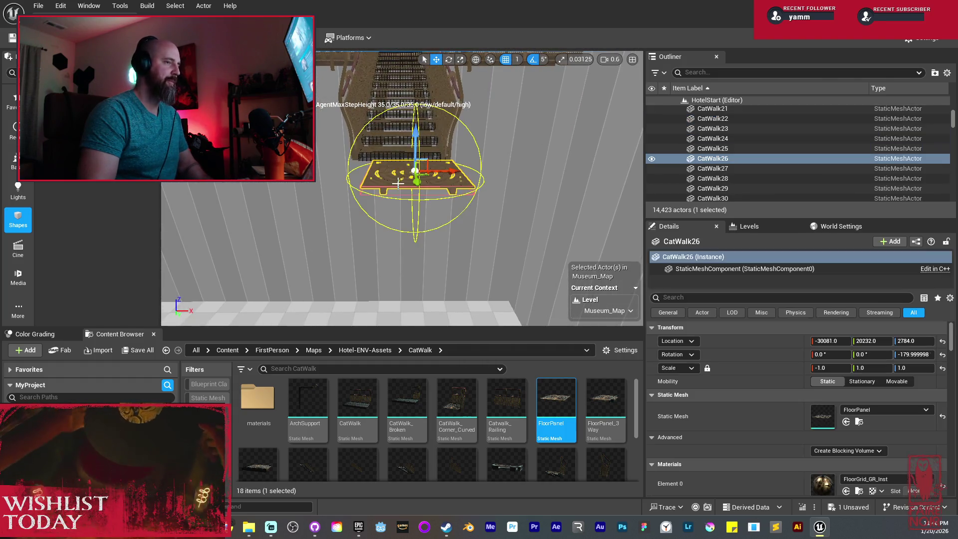
{"action": "mouse_move", "coordinate": [398, 184]}
{"action": "left_mouse_down"}
{"action": "mouse_move", "coordinate": [398, 169]}
{"action": "mouse_move", "coordinate": [450, 189]}
{"action": "mouse_move", "coordinate": [409, 185]}
{"action": "left_mouse_up"}
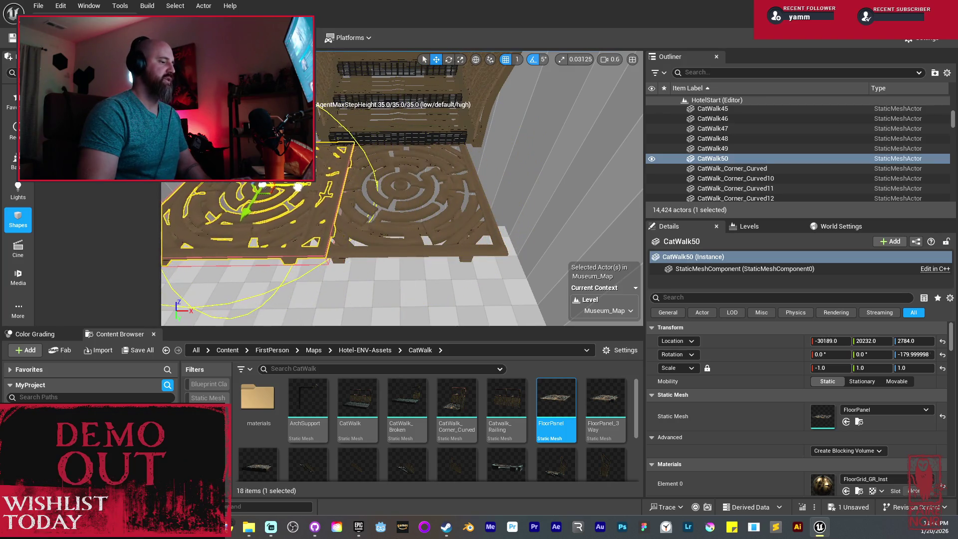
{"action": "scroll", "coordinate": [402, 188], "scroll_direction": "up", "scroll_amount": 5}
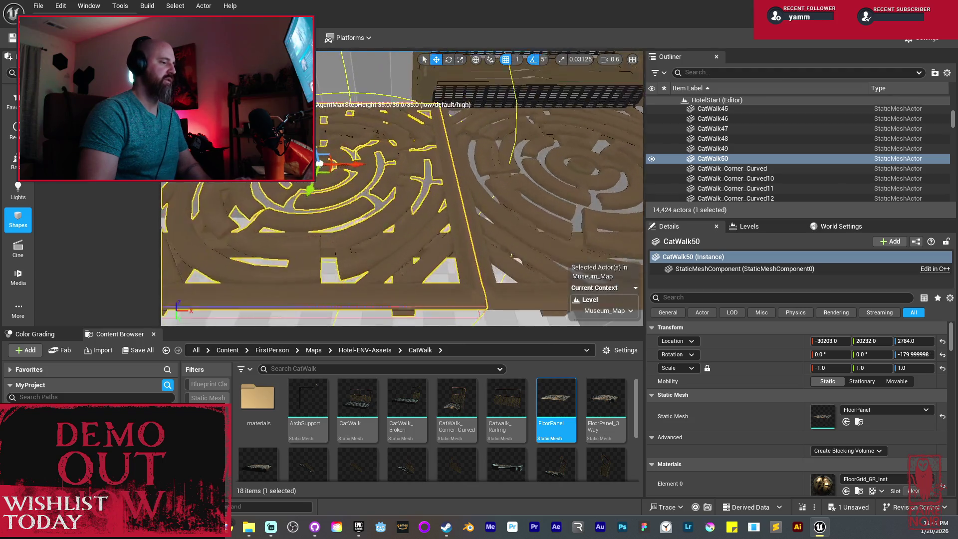
{"action": "scroll", "coordinate": [402, 189], "scroll_direction": "up", "scroll_amount": 2}
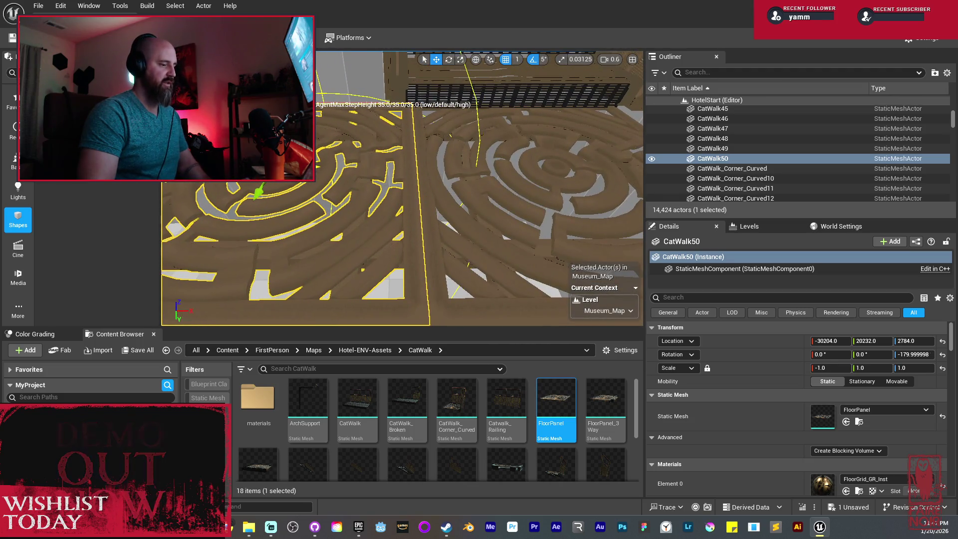
{"action": "scroll", "coordinate": [402, 189], "scroll_direction": "down", "scroll_amount": 5}
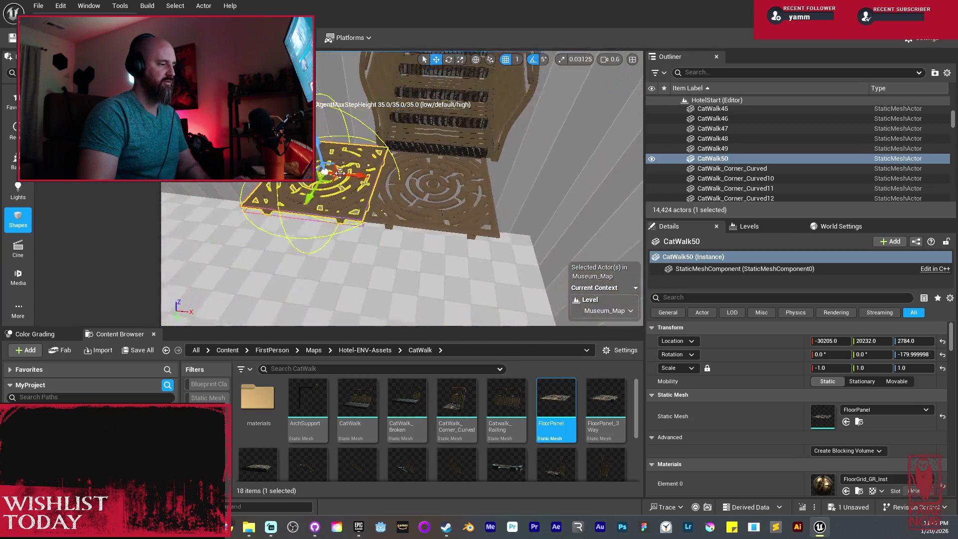
{"action": "left_click_drag", "start_coordinate": [359, 176], "coordinate": [571, 197]}
{"action": "scroll", "coordinate": [549, 209], "scroll_direction": "up", "scroll_amount": 5}
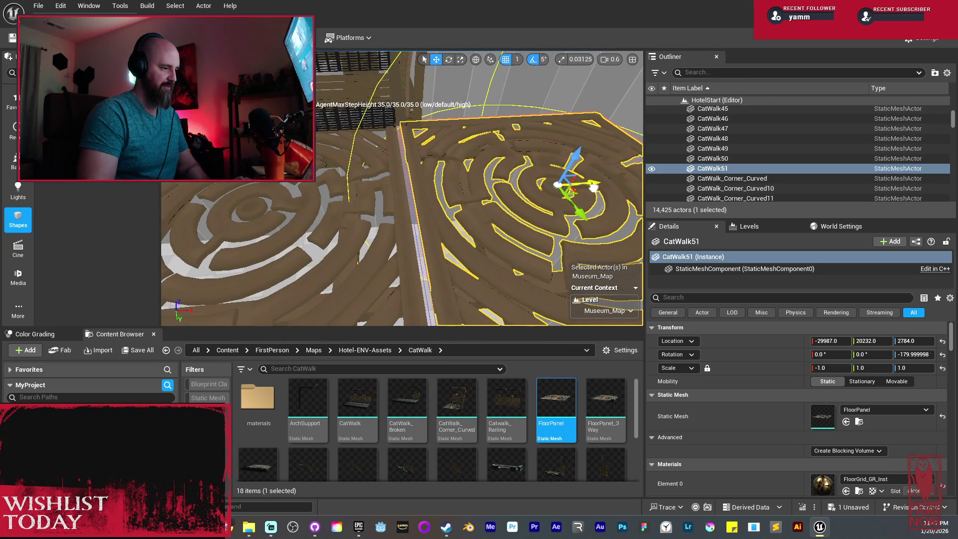
{"action": "scroll", "coordinate": [441, 212], "scroll_direction": "down", "scroll_amount": 6}
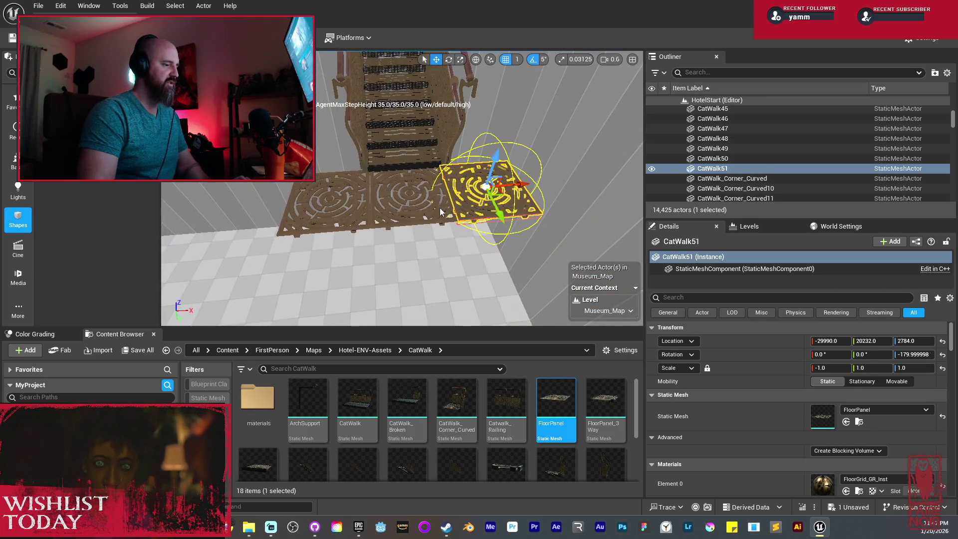
Pick CatWalk50 and Alt-drag another copy further along the row
{"action": "left_click", "coordinate": [440, 212], "text": "ctrl"}
{"action": "left_click", "coordinate": [345, 200], "text": "ctrl"}
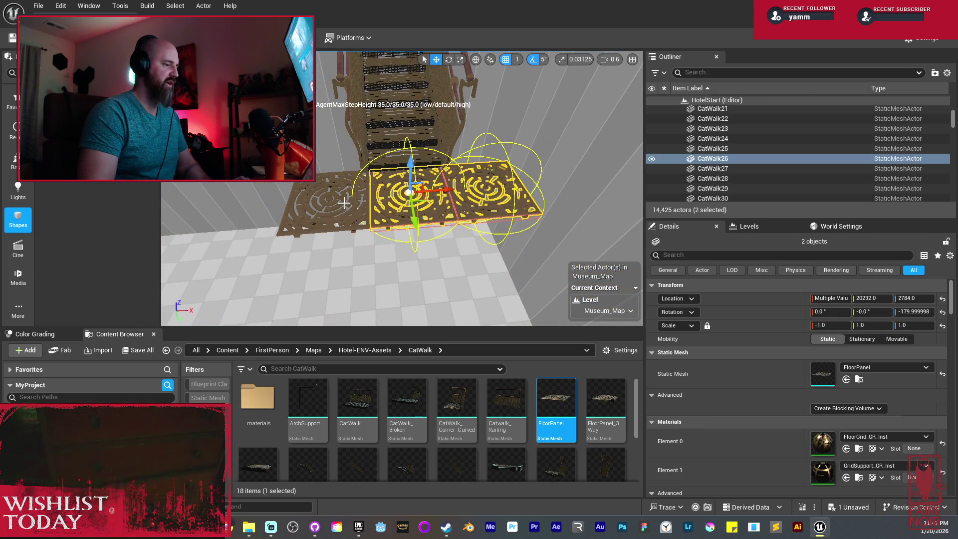
{"action": "left_click_drag", "start_coordinate": [345, 200], "coordinate": [345, 189]}
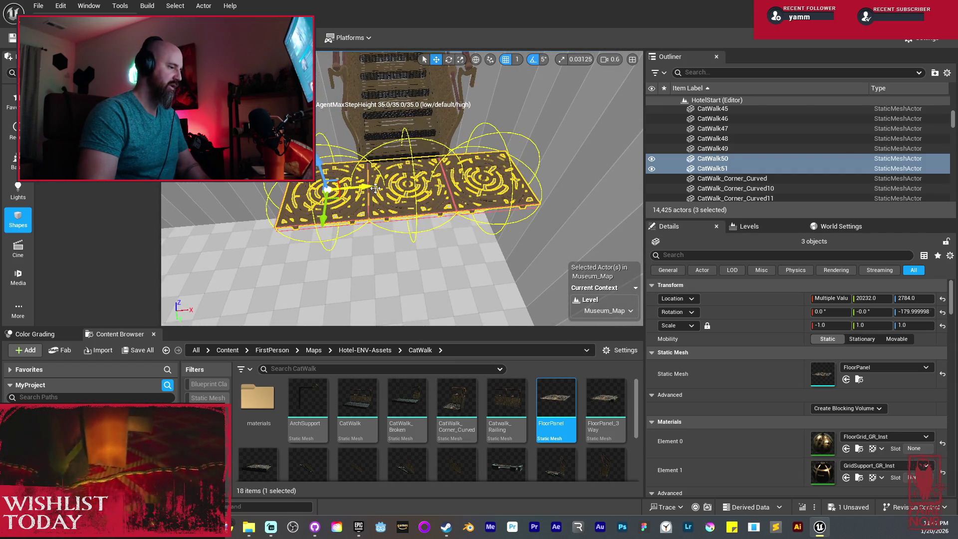
{"action": "left_click", "coordinate": [319, 200]}
{"action": "scroll", "coordinate": [417, 172], "scroll_direction": "up", "scroll_amount": 3}
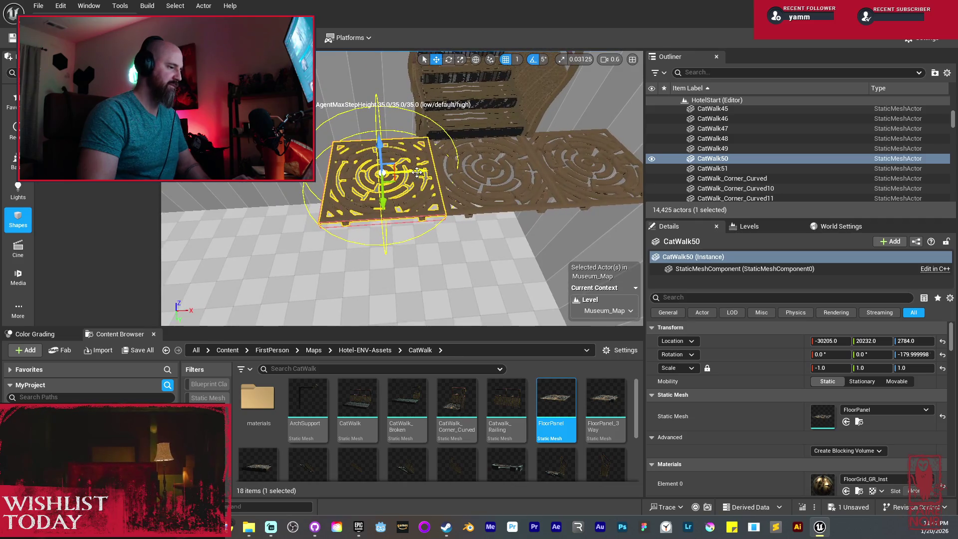
{"action": "left_click_drag", "start_coordinate": [418, 172], "coordinate": [332, 174]}
{"action": "scroll", "coordinate": [341, 175], "scroll_direction": "up", "scroll_amount": 5}
{"action": "scroll", "coordinate": [406, 185], "scroll_direction": "down", "scroll_amount": 5}
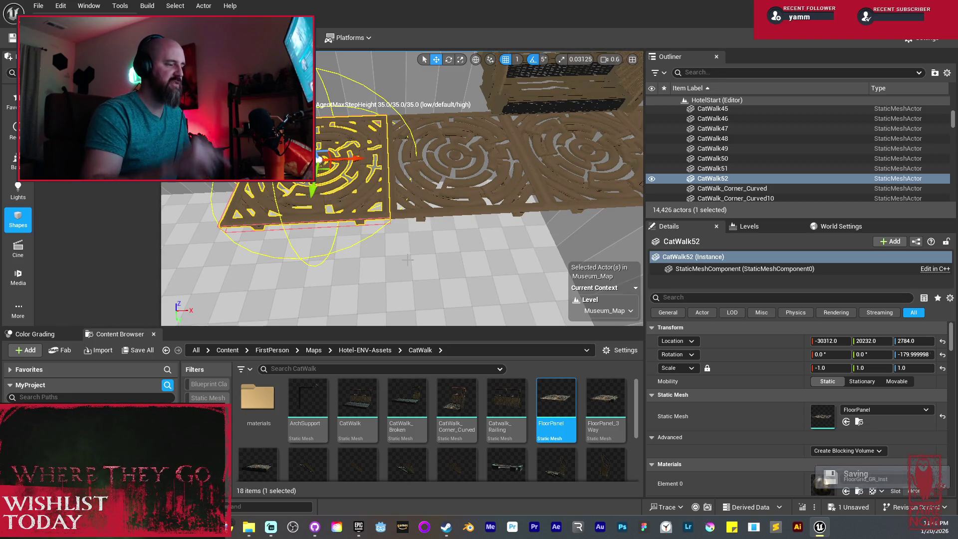
Select the floor panels, slide them along X and Alt-drag off one loose copy
{"action": "key", "text": "f"}
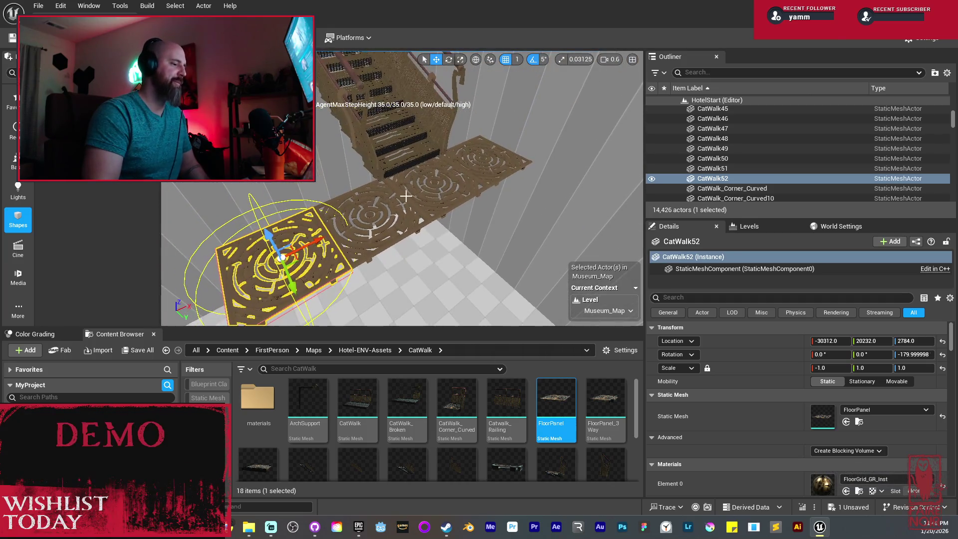
{"action": "left_click", "coordinate": [377, 241], "text": "ctrl"}
{"action": "left_click", "coordinate": [438, 219], "text": "ctrl"}
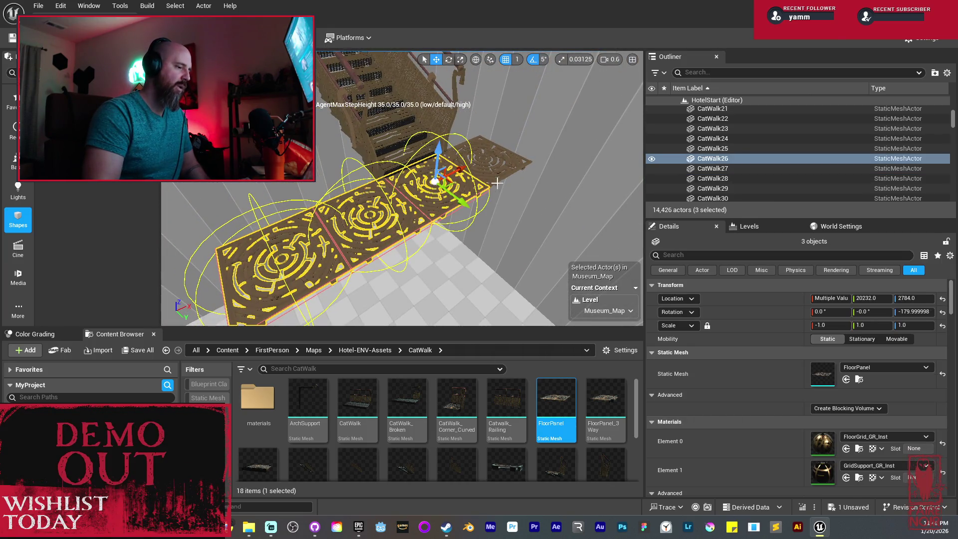
{"action": "left_click", "coordinate": [494, 191], "text": "ctrl"}
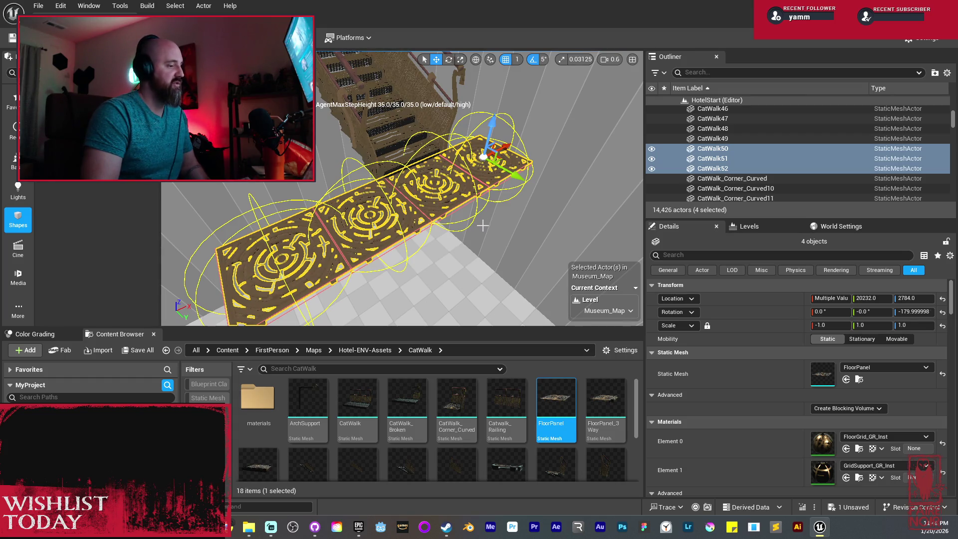
{"action": "mouse_move", "coordinate": [509, 148]}
{"action": "left_mouse_down"}
{"action": "mouse_move", "coordinate": [472, 151]}
{"action": "mouse_move", "coordinate": [479, 238]}
{"action": "mouse_move", "coordinate": [498, 236]}
{"action": "left_mouse_up"}
{"action": "left_click", "coordinate": [454, 204]}
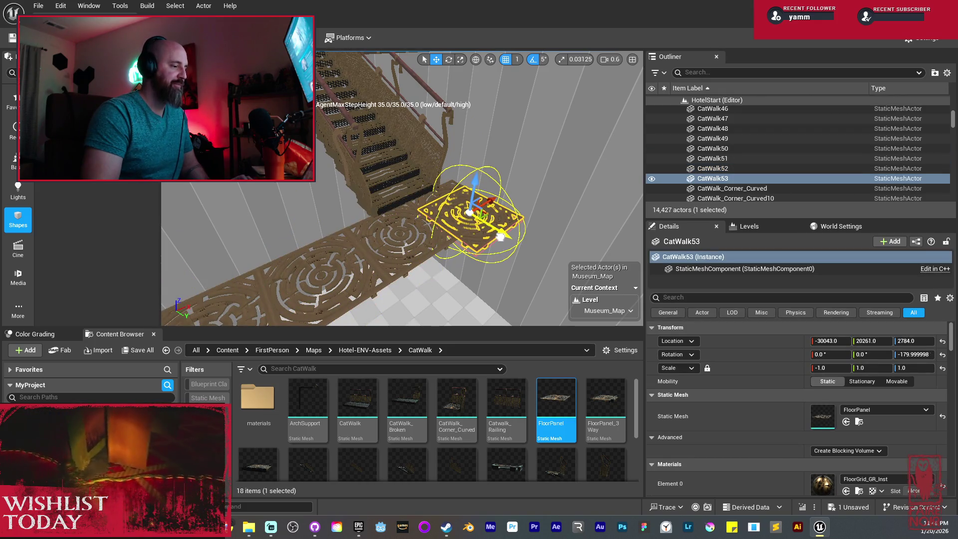
Reselect CatWalk50–52 with the fourth panel and move the four-panel run along X
{"action": "left_click", "coordinate": [416, 206]}
{"action": "left_click", "coordinate": [402, 215], "text": "ctrl"}
{"action": "key", "text": "f"}
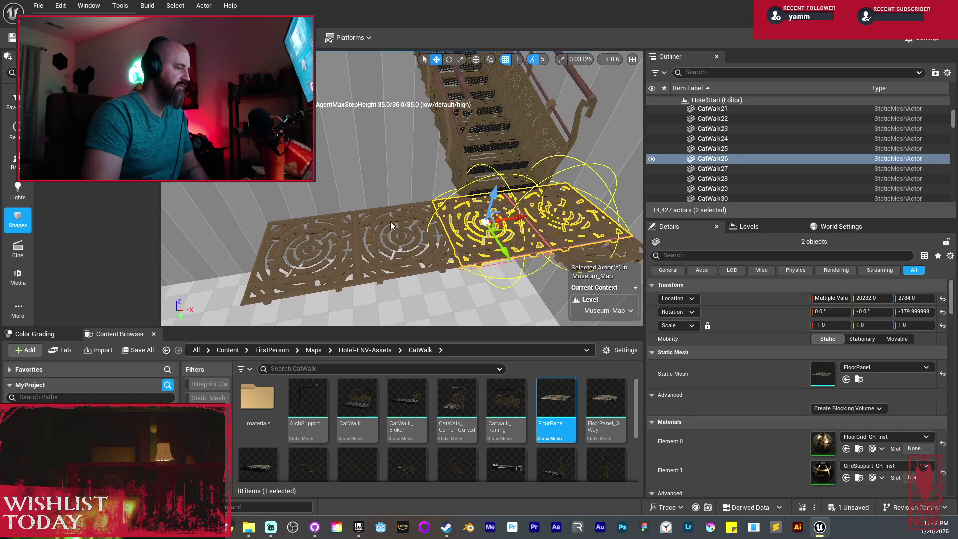
{"action": "left_click", "coordinate": [339, 228], "text": "ctrl"}
{"action": "key", "text": "f"}
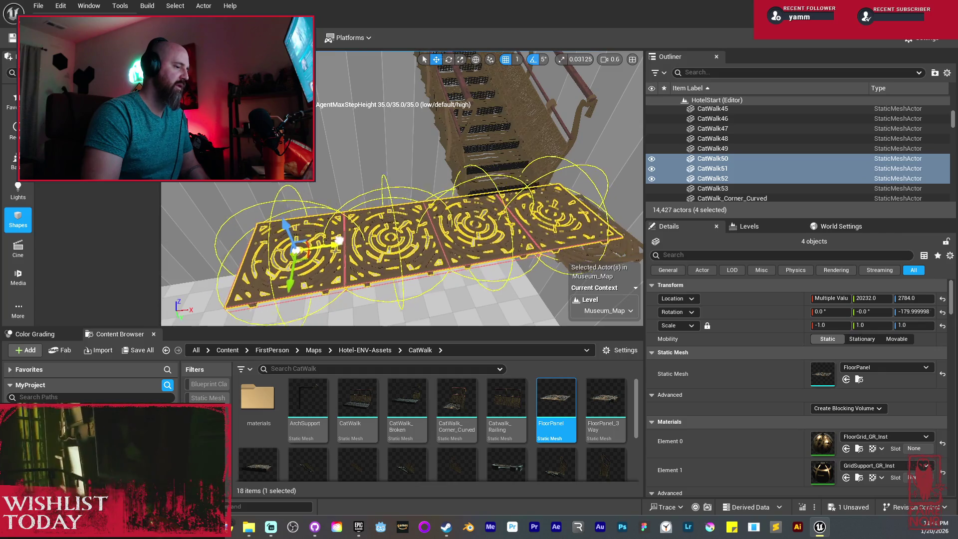
{"action": "left_click_drag", "start_coordinate": [319, 240], "coordinate": [227, 255]}
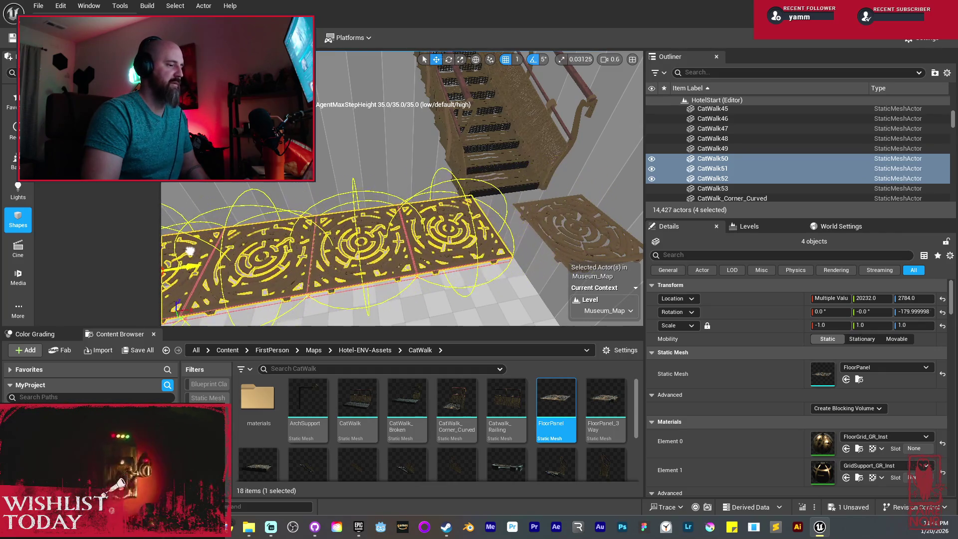
Set the loose panel's Static Mesh to CatWalk_Corner_Curved
{"action": "left_click_drag", "start_coordinate": [355, 248], "coordinate": [423, 221]}
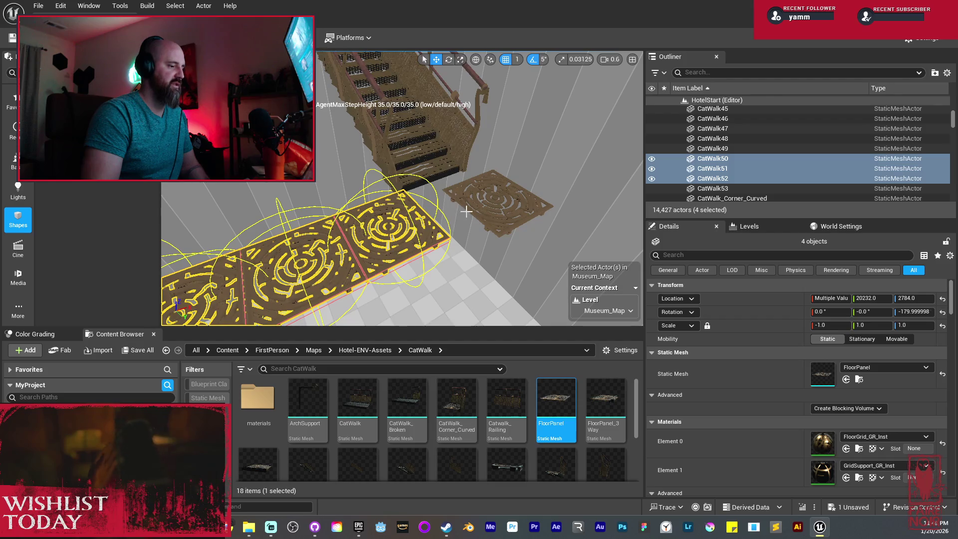
{"action": "left_click", "coordinate": [467, 211]}
{"action": "left_click_drag", "start_coordinate": [456, 404], "coordinate": [838, 414]}
Nudge the curved corner piece CatWalk53 along the catwalk with the gizmo
{"action": "left_click_drag", "start_coordinate": [599, 299], "coordinate": [579, 289]}
{"action": "left_click_drag", "start_coordinate": [464, 184], "coordinate": [464, 184]}
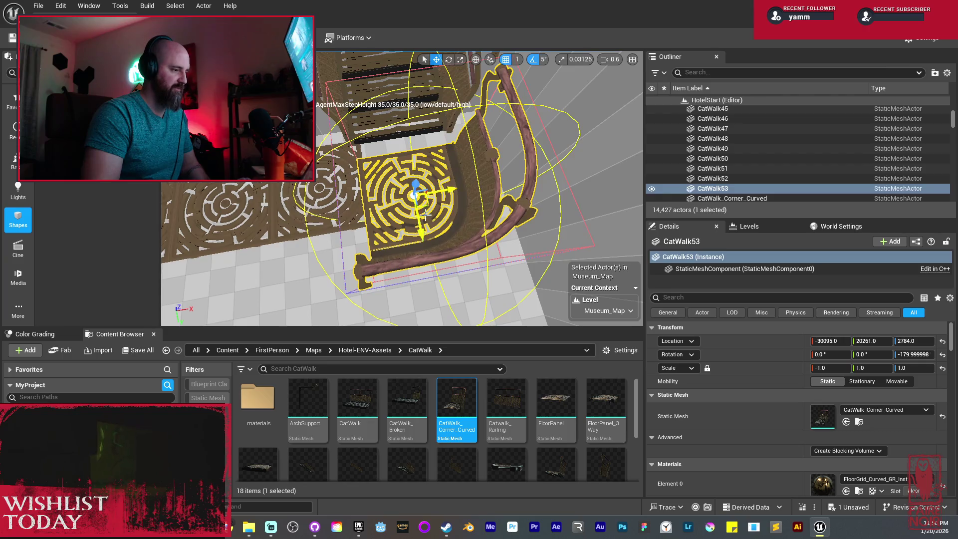
{"action": "left_click_drag", "start_coordinate": [416, 207], "coordinate": [400, 198]}
{"action": "mouse_move", "coordinate": [479, 240]}
{"action": "left_mouse_down"}
{"action": "mouse_move", "coordinate": [469, 219]}
{"action": "mouse_move", "coordinate": [486, 253]}
{"action": "left_mouse_up"}
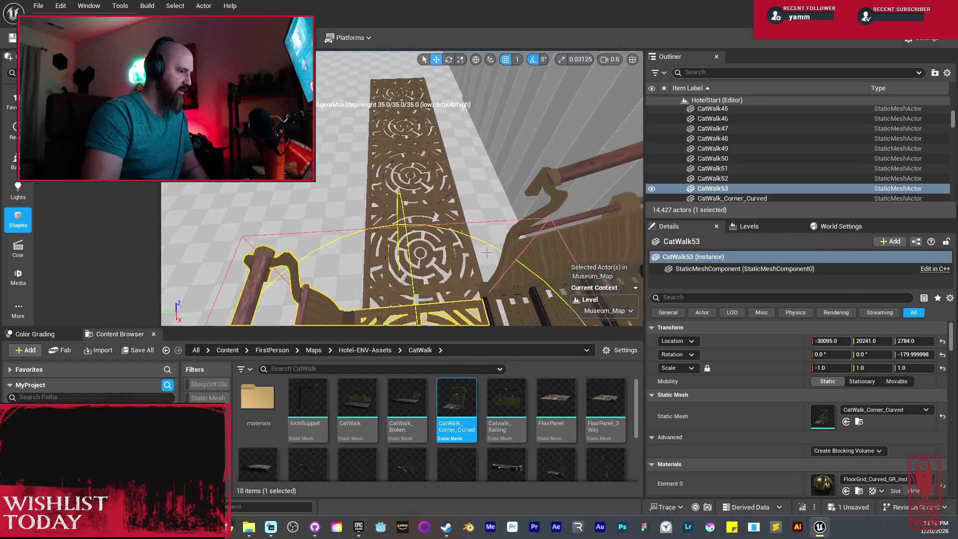
Nudge the straight panels CatWalk50–52 in Y to line up with the corner
{"action": "left_click", "coordinate": [424, 269]}
{"action": "left_click_drag", "start_coordinate": [419, 235], "coordinate": [403, 141]}
{"action": "key", "text": "ctrl+z"}
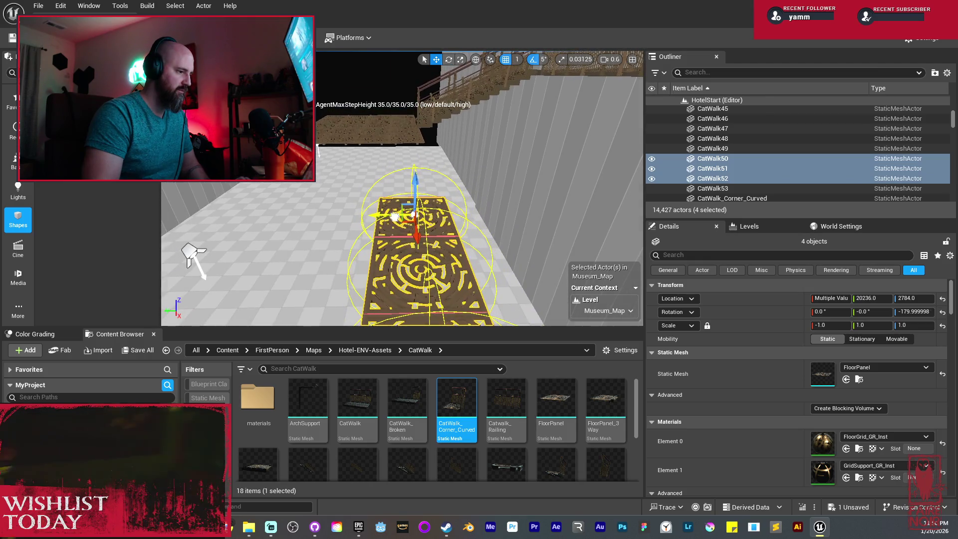
{"action": "left_click_drag", "start_coordinate": [437, 263], "coordinate": [343, 257]}
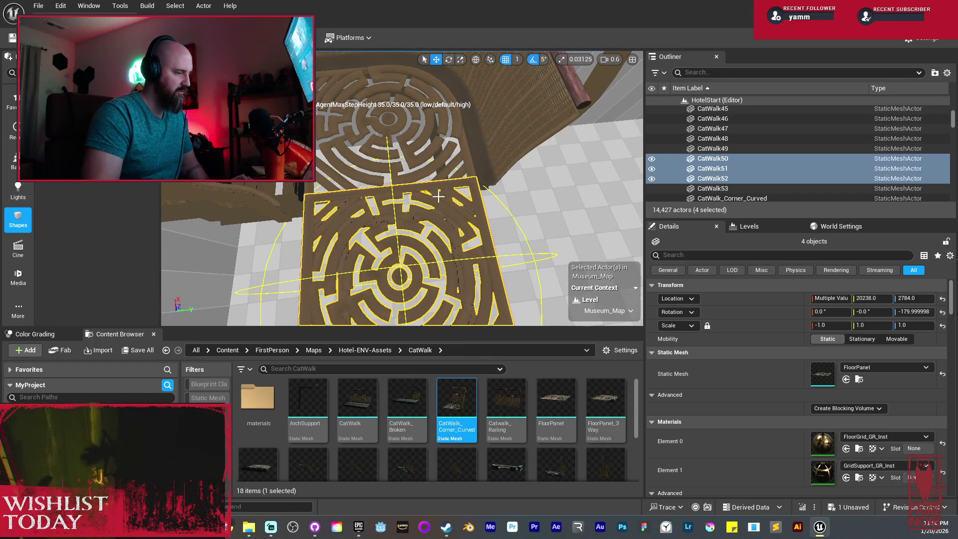
{"action": "left_click_drag", "start_coordinate": [438, 197], "coordinate": [422, 178]}
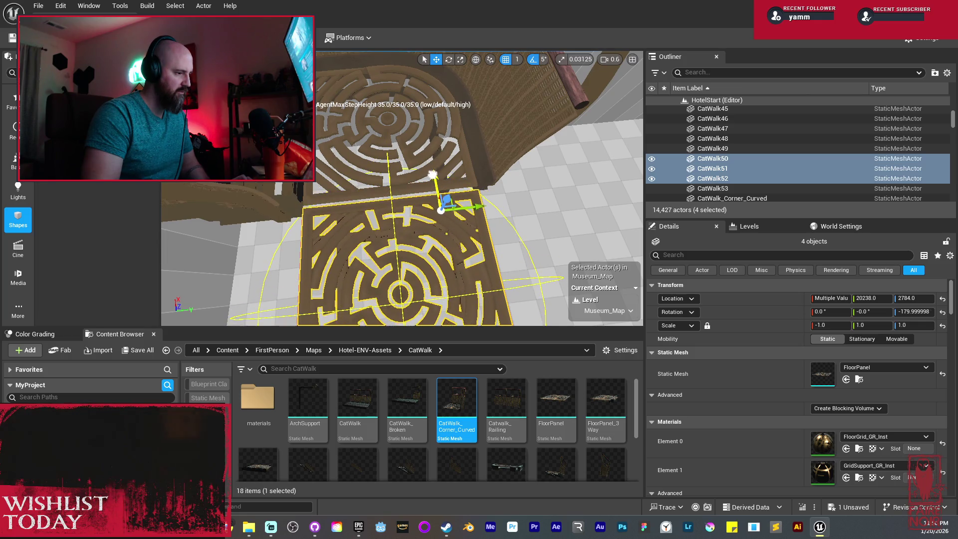
{"action": "mouse_move", "coordinate": [433, 174]}
{"action": "left_mouse_down"}
{"action": "mouse_move", "coordinate": [408, 203]}
{"action": "mouse_move", "coordinate": [517, 205]}
{"action": "left_mouse_up"}
Copy the curved corner into CatWalk54, turn it 180° and move it to X -30641, Y 20236
{"action": "left_click", "coordinate": [409, 202]}
{"action": "right_click", "coordinate": [516, 205]}
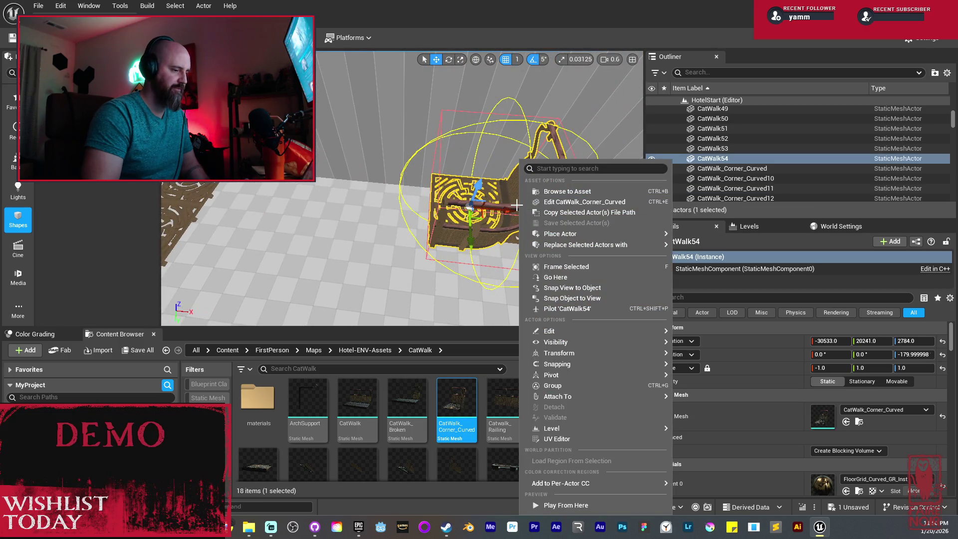
{"action": "left_click", "coordinate": [483, 235]}
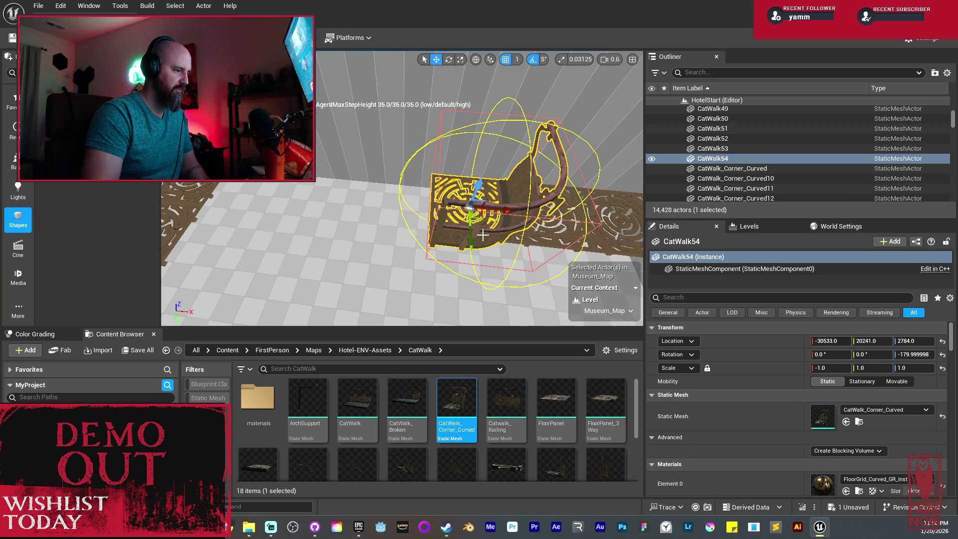
{"action": "mouse_move", "coordinate": [459, 248]}
{"action": "left_mouse_down"}
{"action": "mouse_move", "coordinate": [409, 243]}
{"action": "mouse_move", "coordinate": [438, 227]}
{"action": "left_mouse_up"}
{"action": "key", "text": "w"}
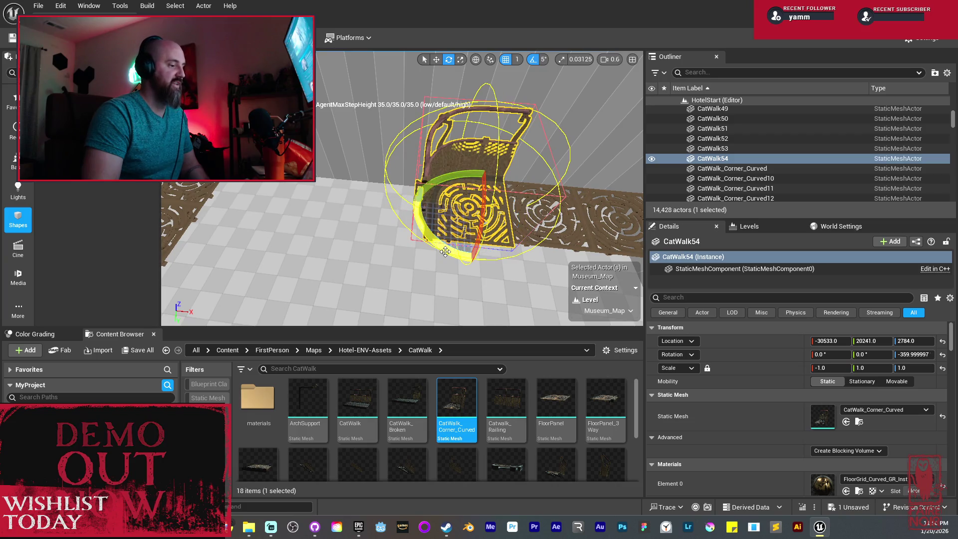
{"action": "mouse_move", "coordinate": [509, 212]}
{"action": "left_mouse_down"}
{"action": "mouse_move", "coordinate": [419, 215]}
{"action": "mouse_move", "coordinate": [434, 212]}
{"action": "left_mouse_up"}
{"action": "left_click_drag", "start_coordinate": [318, 139], "coordinate": [324, 138]}
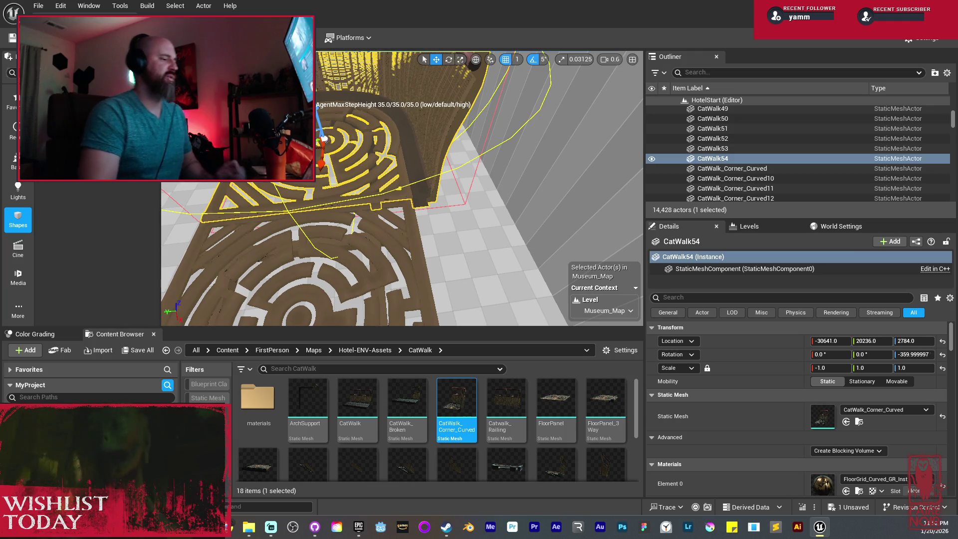
{"action": "left_click_drag", "start_coordinate": [416, 251], "coordinate": [416, 251]}
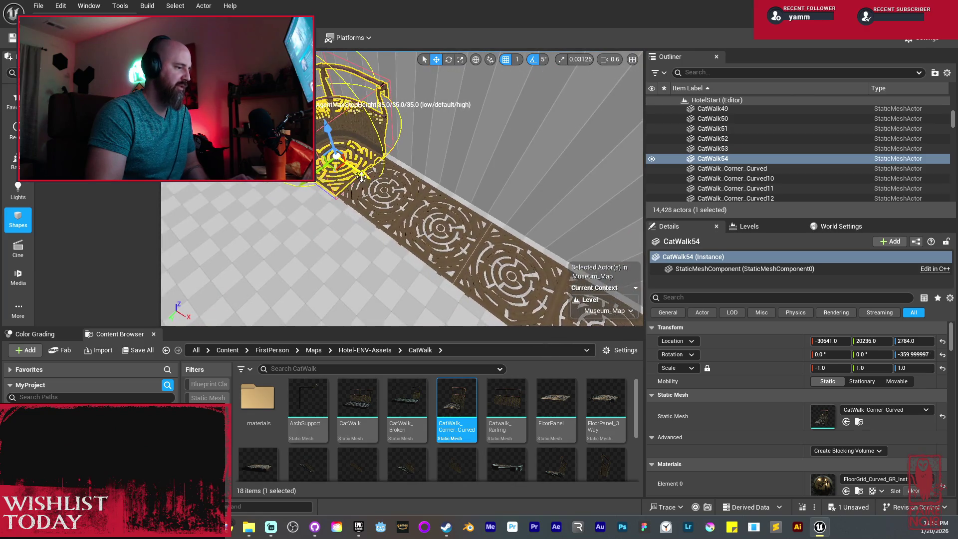
Duplicate the curved corner piece and delete the two floor panels beside it
{"action": "key", "text": "ctrl+d"}
{"action": "left_click", "coordinate": [389, 192]}
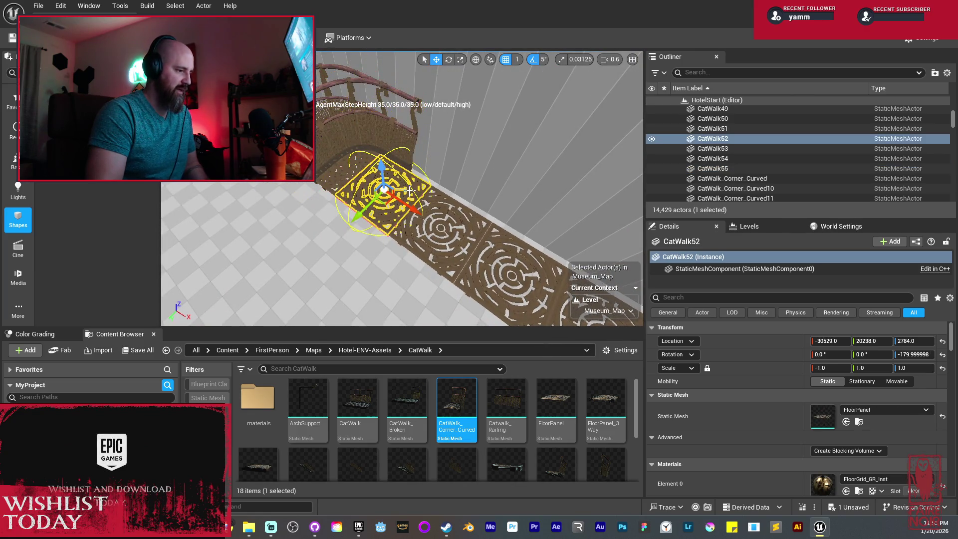
{"action": "key", "text": "Delete"}
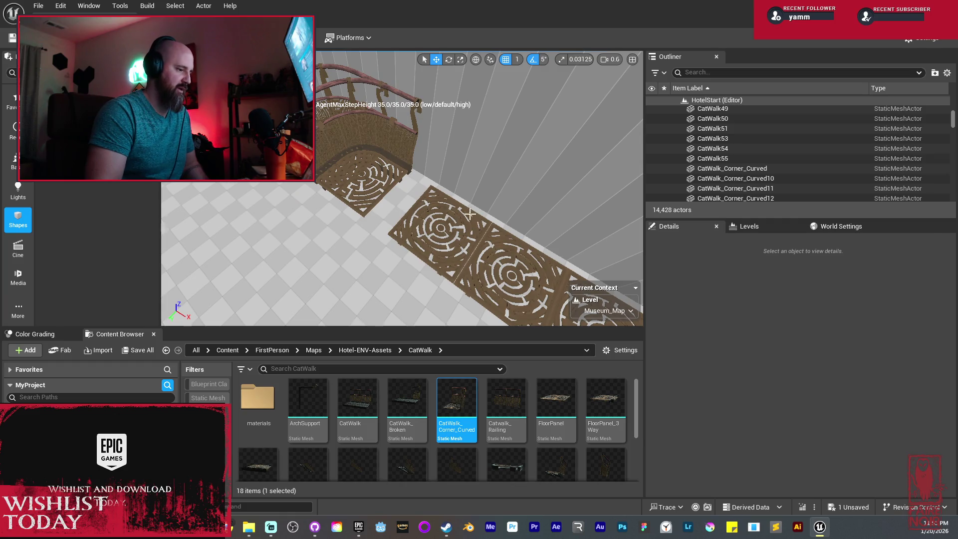
{"action": "left_click", "coordinate": [469, 214]}
{"action": "key", "text": "Delete"}
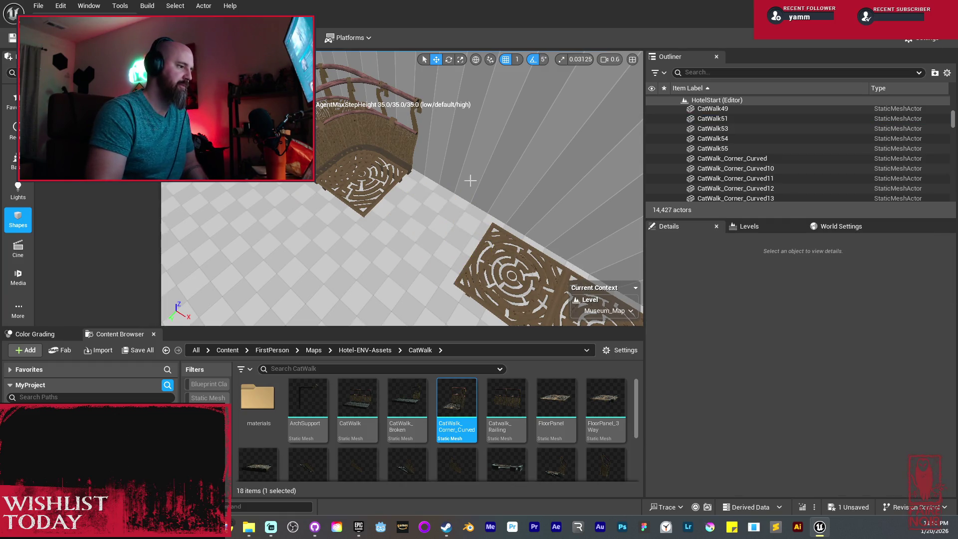
Slide the copied corner piece along X and pick the straight CatWalk asset
{"action": "left_click", "coordinate": [418, 131]}
{"action": "left_click", "coordinate": [415, 133]}
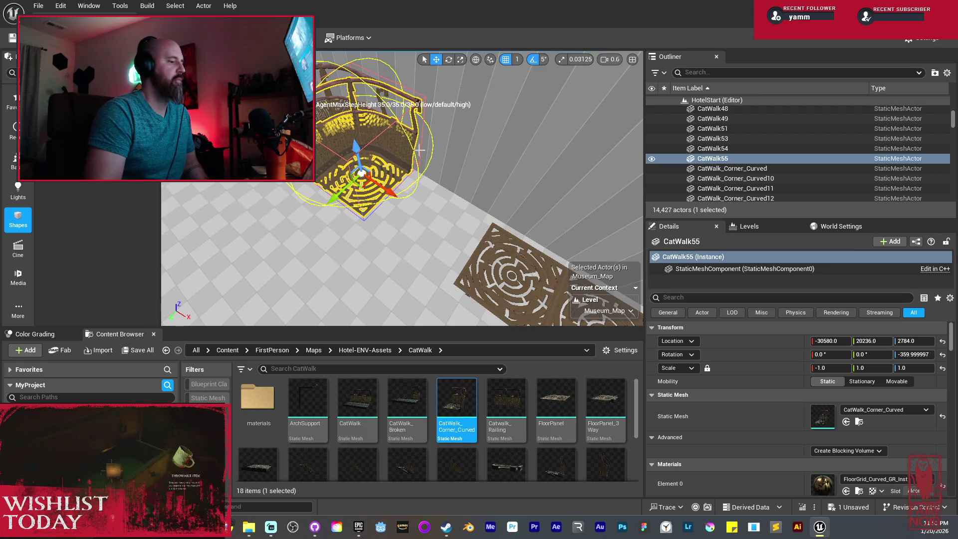
{"action": "left_click_drag", "start_coordinate": [387, 190], "coordinate": [419, 211]}
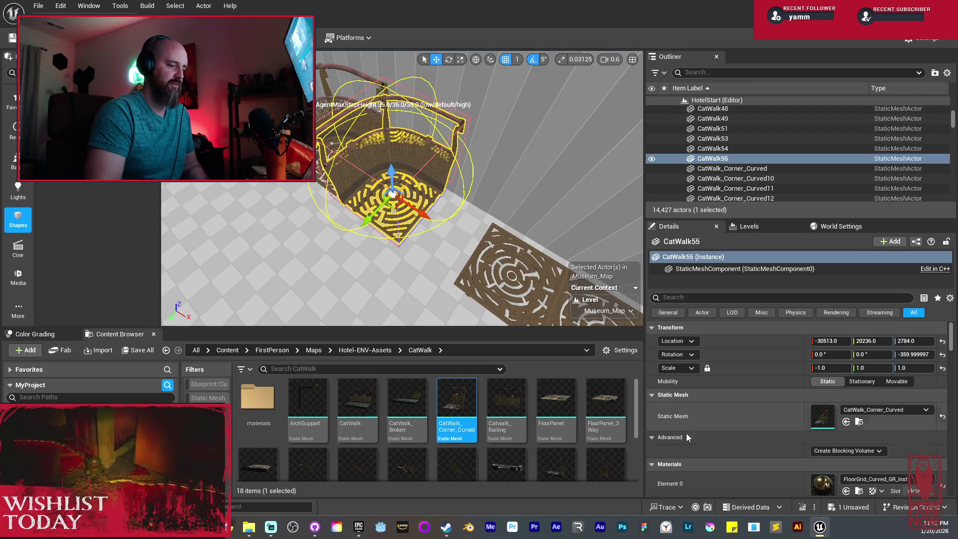
{"action": "mouse_move", "coordinate": [388, 409]}
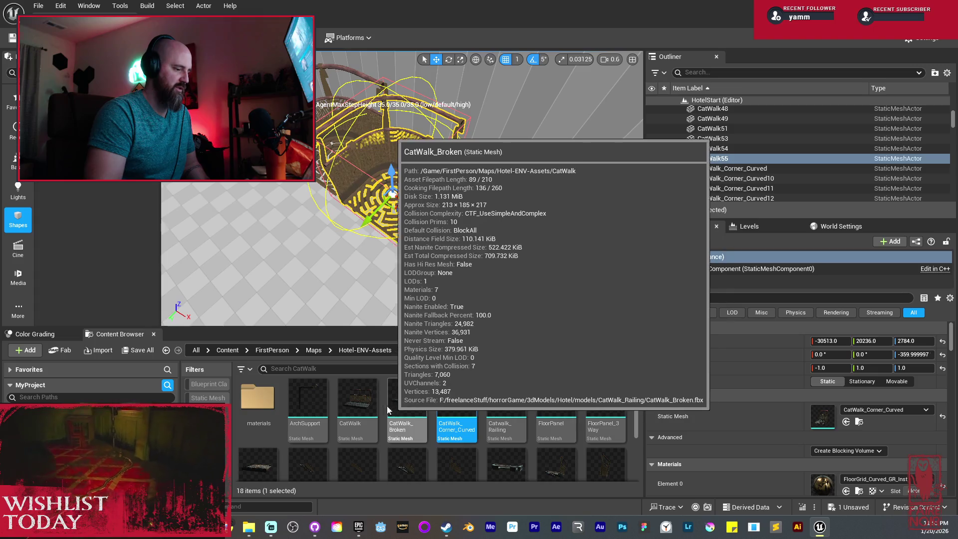
{"action": "left_click", "coordinate": [357, 399]}
Give CatWalk55 the straight CatWalk mesh and move it against the floor panel
{"action": "left_click", "coordinate": [846, 422]}
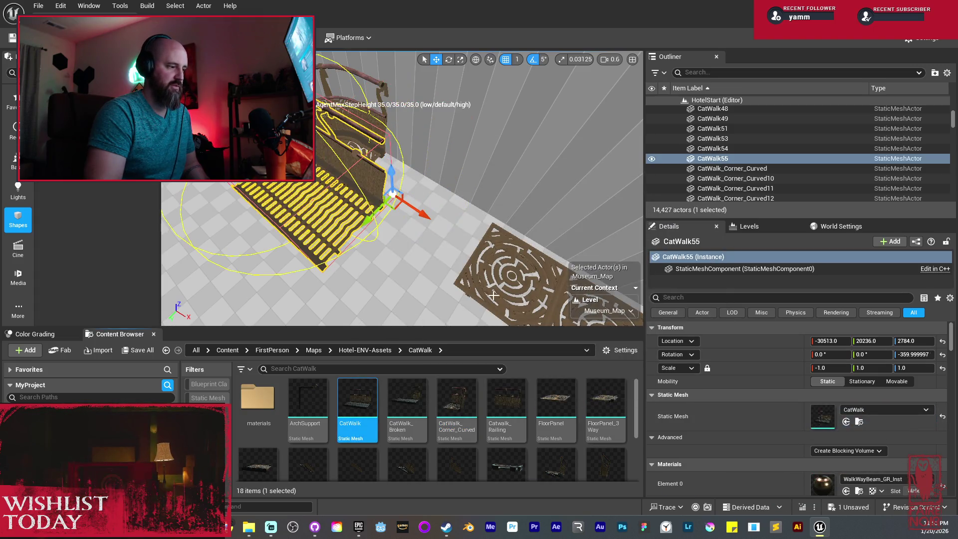
{"action": "mouse_move", "coordinate": [366, 221]}
{"action": "left_mouse_down"}
{"action": "mouse_move", "coordinate": [414, 200]}
{"action": "mouse_move", "coordinate": [529, 230]}
{"action": "left_mouse_up"}
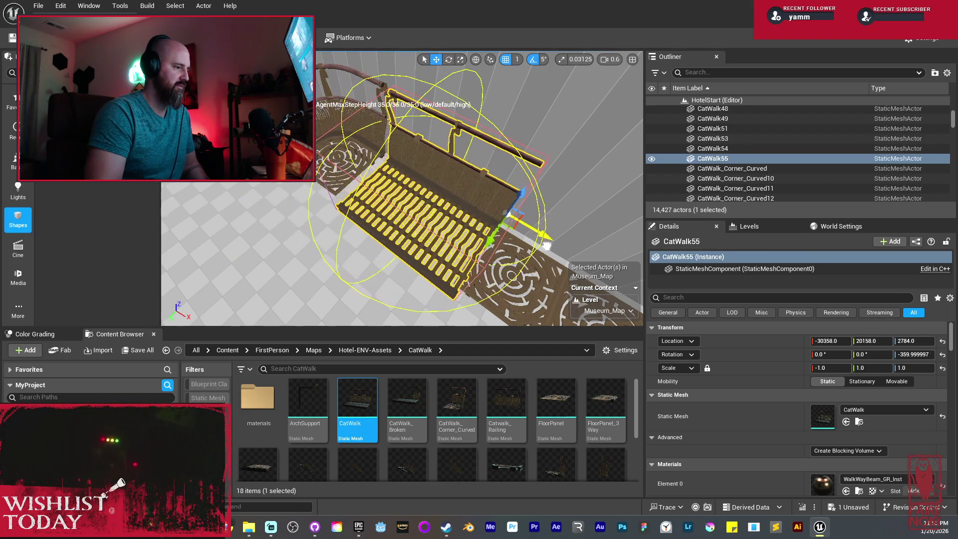
{"action": "scroll", "coordinate": [526, 230], "scroll_direction": "up", "scroll_amount": 5}
{"action": "mouse_move", "coordinate": [383, 169]}
{"action": "left_mouse_down"}
{"action": "mouse_move", "coordinate": [405, 178]}
{"action": "mouse_move", "coordinate": [398, 176]}
{"action": "left_mouse_up"}
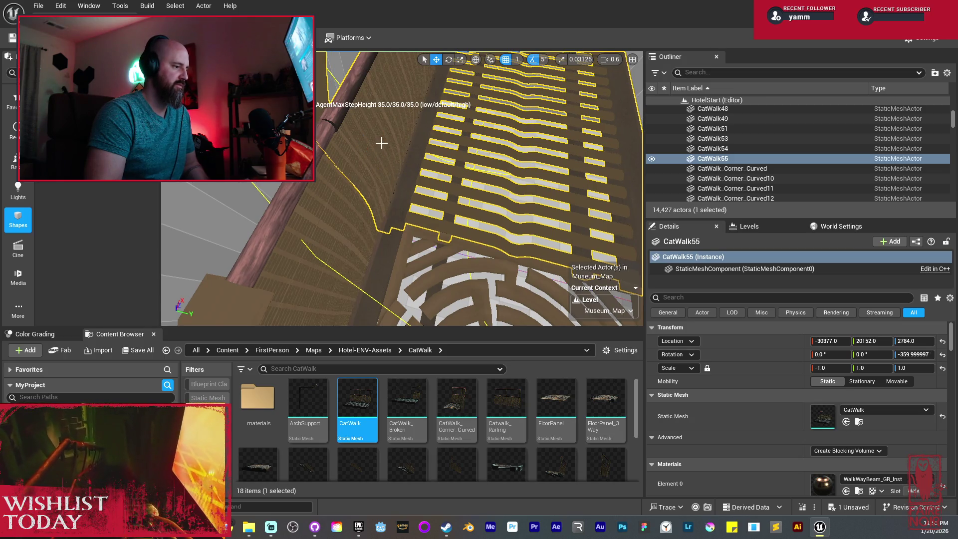
Fine-tune CatWalk55 to X -30373, Y 20152, then select the two floor panels beside it
{"action": "left_click_drag", "start_coordinate": [395, 134], "coordinate": [426, 156]}
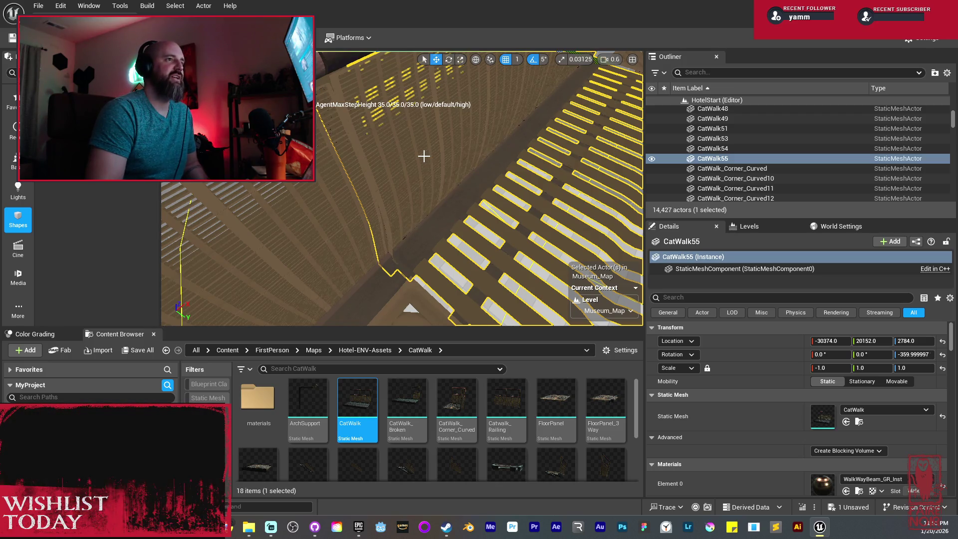
{"action": "left_click_drag", "start_coordinate": [423, 161], "coordinate": [423, 185]}
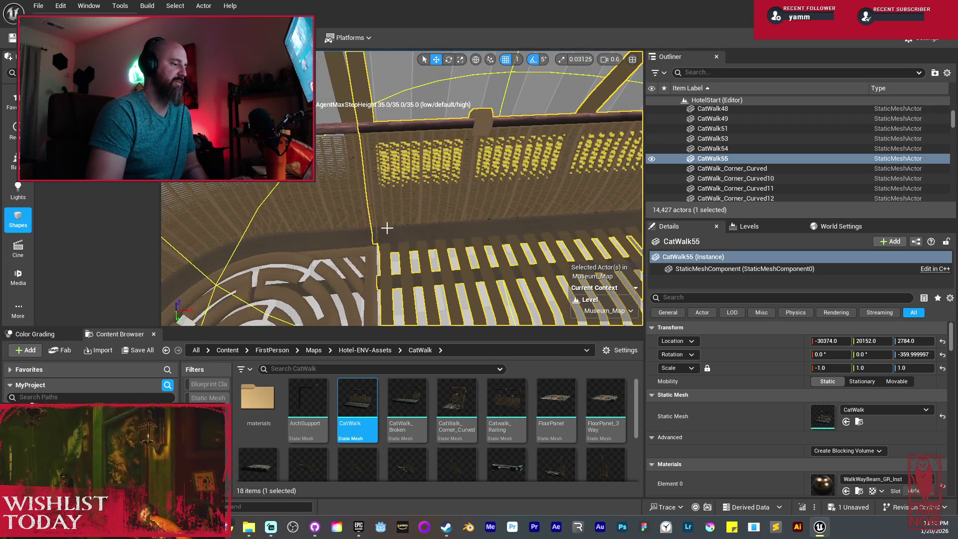
{"action": "left_click_drag", "start_coordinate": [413, 223], "coordinate": [416, 220]}
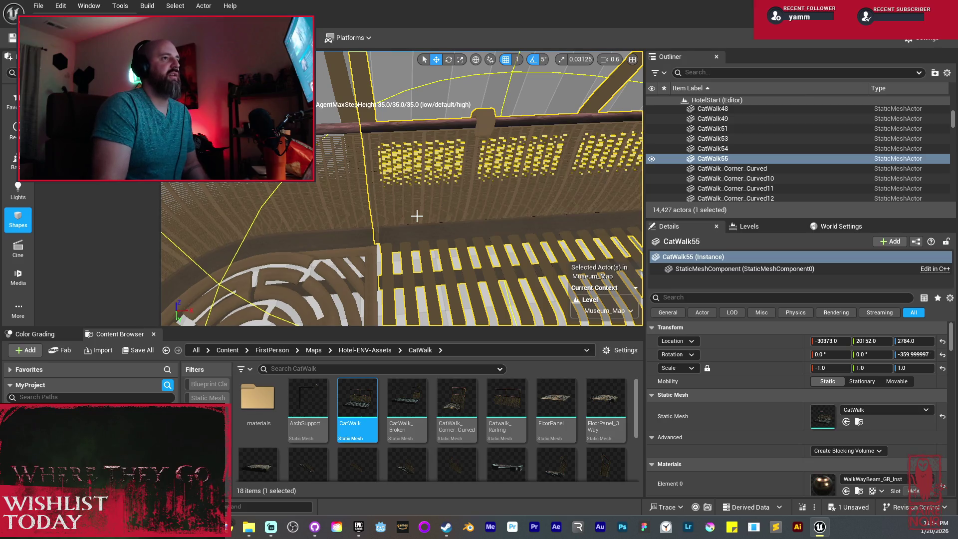
{"action": "left_click_drag", "start_coordinate": [417, 232], "coordinate": [362, 278]}
{"action": "left_click", "coordinate": [349, 277]}
{"action": "left_click", "coordinate": [409, 279], "text": "ctrl"}
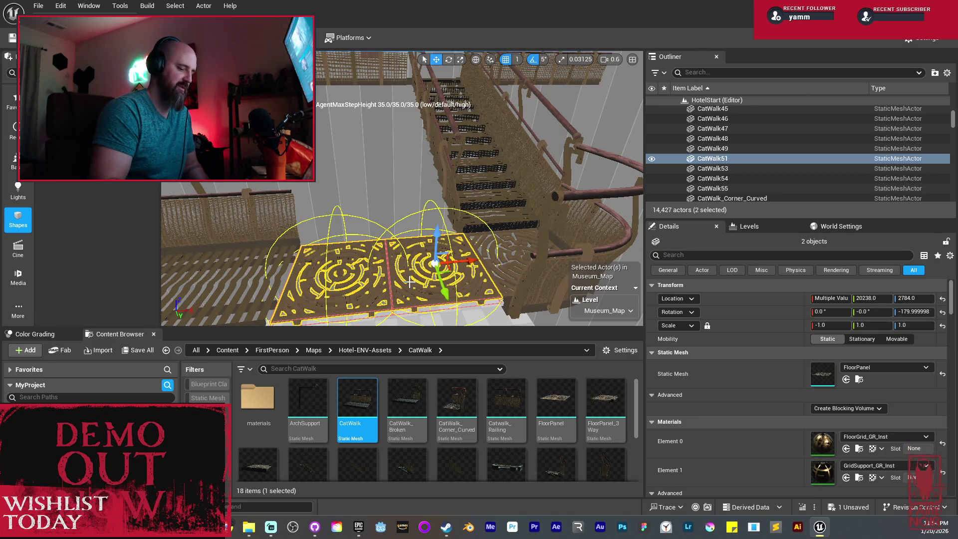
Delete the two floor panels and Alt-drag a copy of the straight catwalk along X
{"action": "key", "text": "Delete"}
{"action": "left_click", "coordinate": [299, 261]}
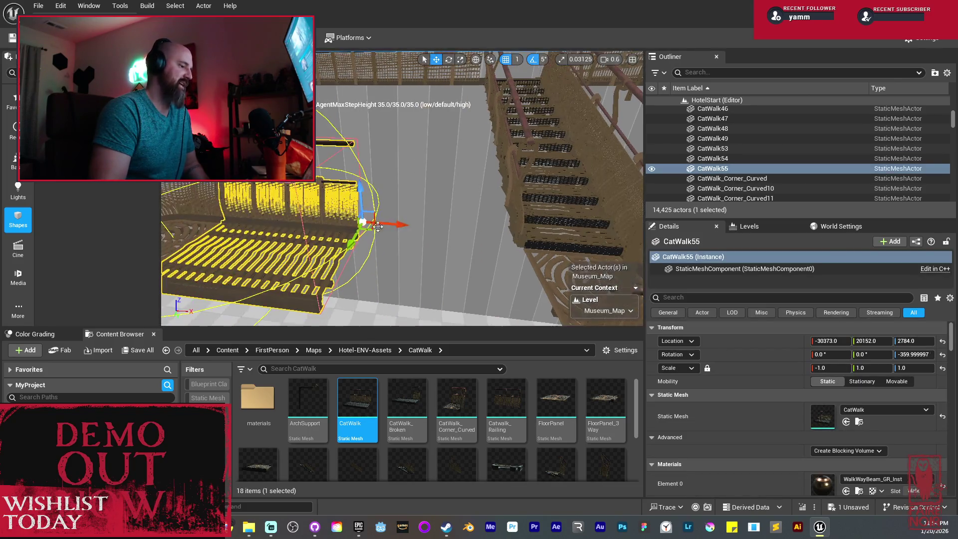
{"action": "mouse_move", "coordinate": [392, 225]}
{"action": "left_mouse_down"}
{"action": "mouse_move", "coordinate": [539, 252]}
{"action": "mouse_move", "coordinate": [529, 252]}
{"action": "mouse_move", "coordinate": [545, 254]}
{"action": "mouse_move", "coordinate": [541, 262]}
{"action": "left_mouse_up"}
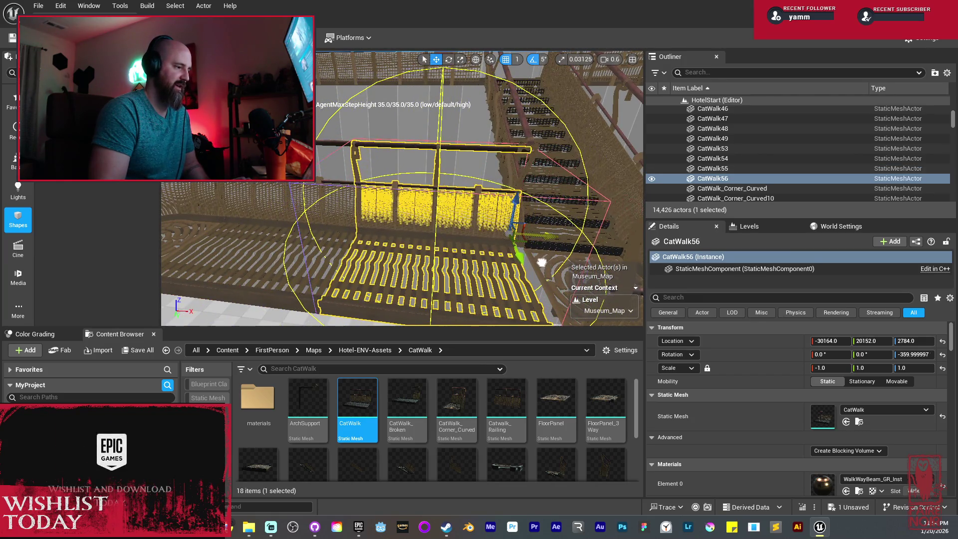
{"action": "key", "text": "Left"}
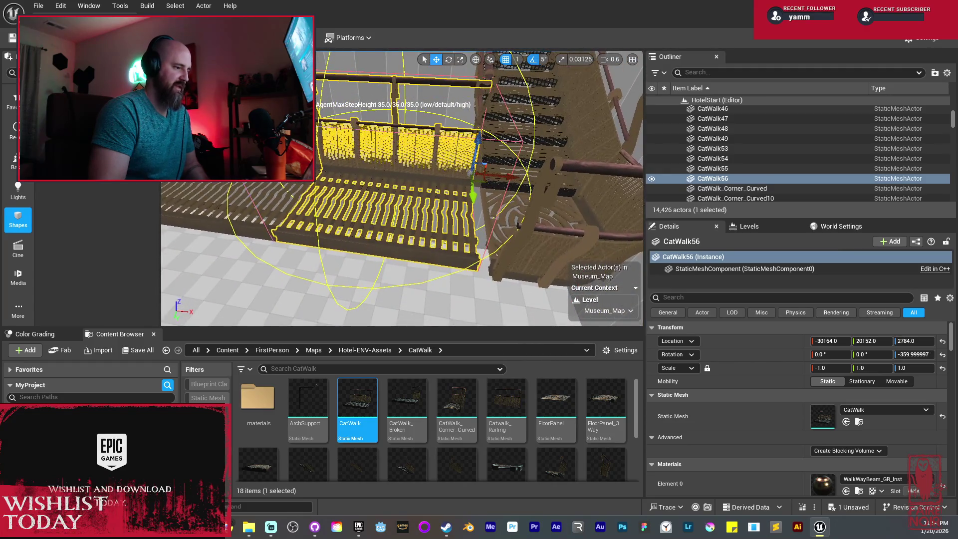
{"action": "key", "text": "Left"}
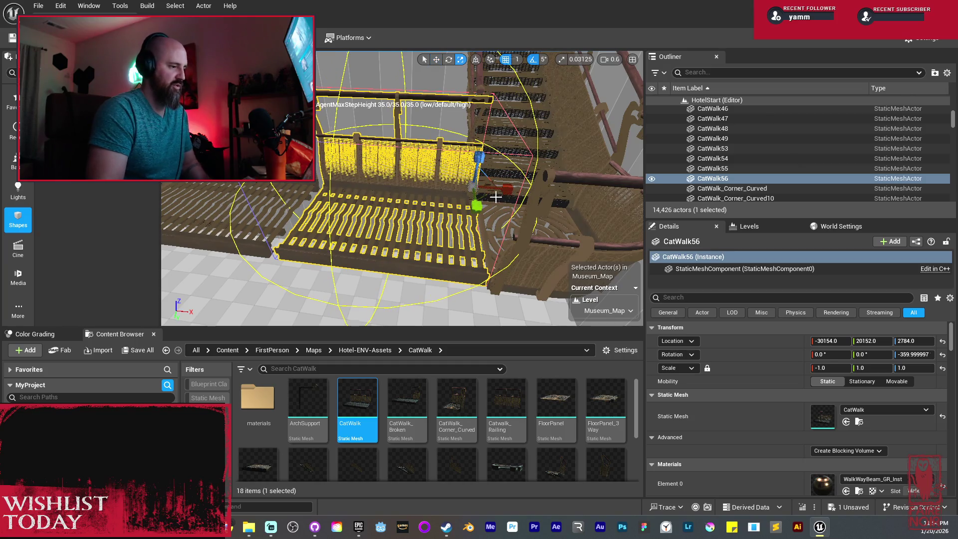
Stretch the new catwalk copy slightly along X with the scale gizmo
{"action": "left_click_drag", "start_coordinate": [508, 188], "coordinate": [514, 188]}
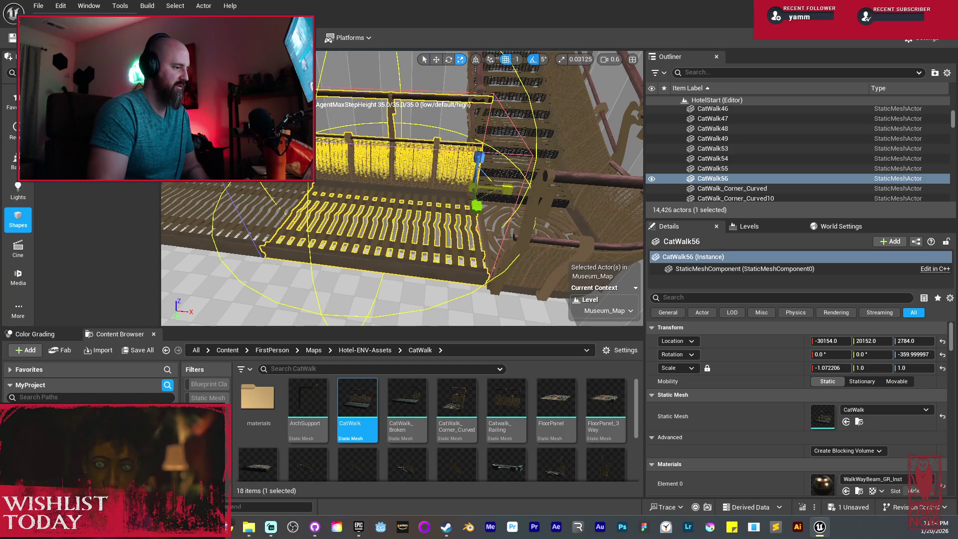
{"action": "key", "text": "Left"}
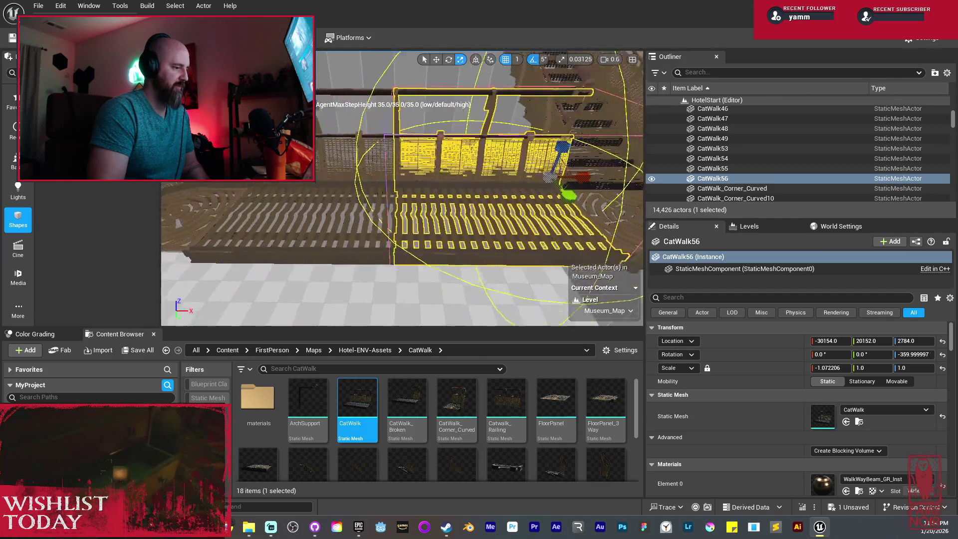
{"action": "key", "text": "Up"}
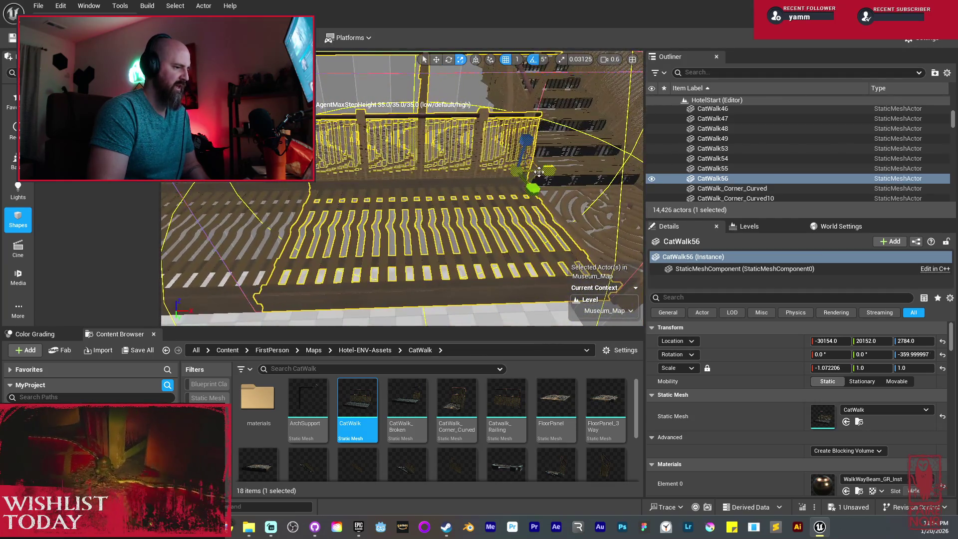
{"action": "left_click_drag", "start_coordinate": [538, 171], "coordinate": [418, 184]}
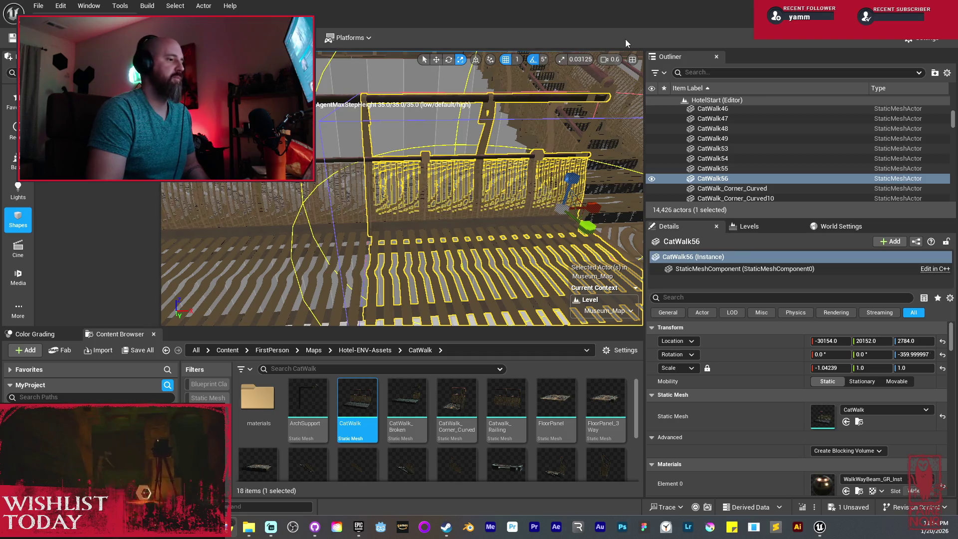
{"action": "mouse_move", "coordinate": [362, 220]}
{"action": "left_mouse_down"}
{"action": "mouse_move", "coordinate": [555, 224]}
{"action": "mouse_move", "coordinate": [535, 224]}
{"action": "left_mouse_up"}
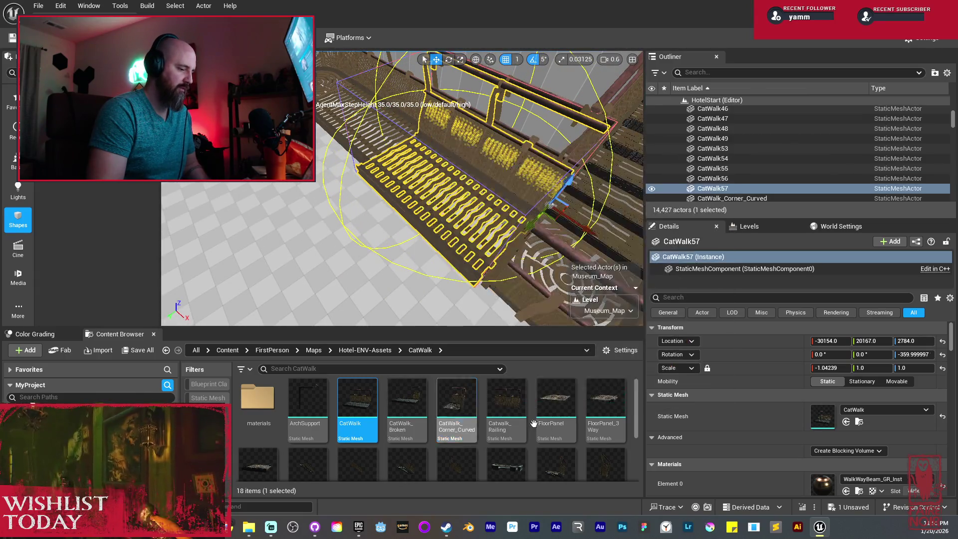
Give CatWalk57 the Catwalk_Railing mesh and slide it along the catwalk
{"action": "mouse_move", "coordinate": [549, 437]}
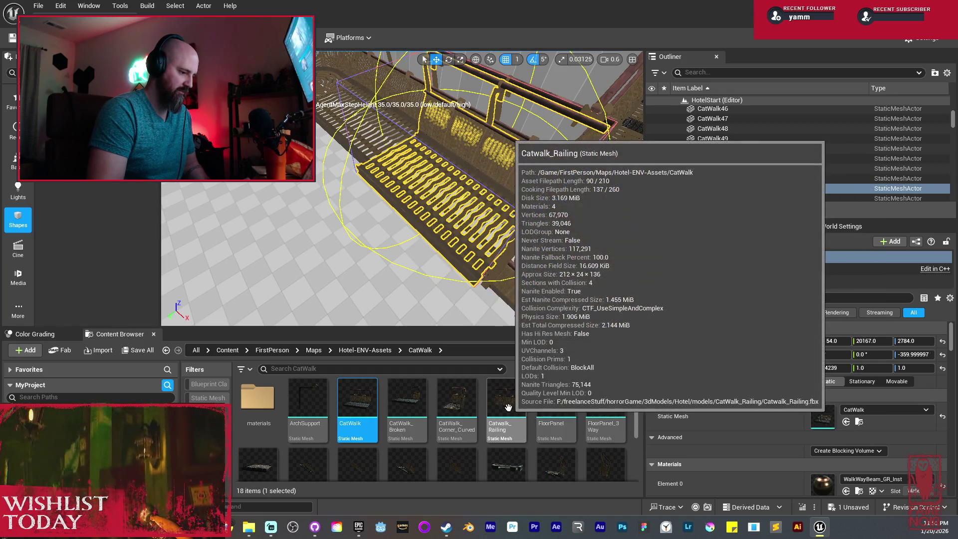
{"action": "left_click", "coordinate": [524, 411]}
{"action": "mouse_move", "coordinate": [524, 411]}
{"action": "left_mouse_down"}
{"action": "mouse_move", "coordinate": [818, 419]}
{"action": "mouse_move", "coordinate": [858, 410]}
{"action": "left_mouse_up"}
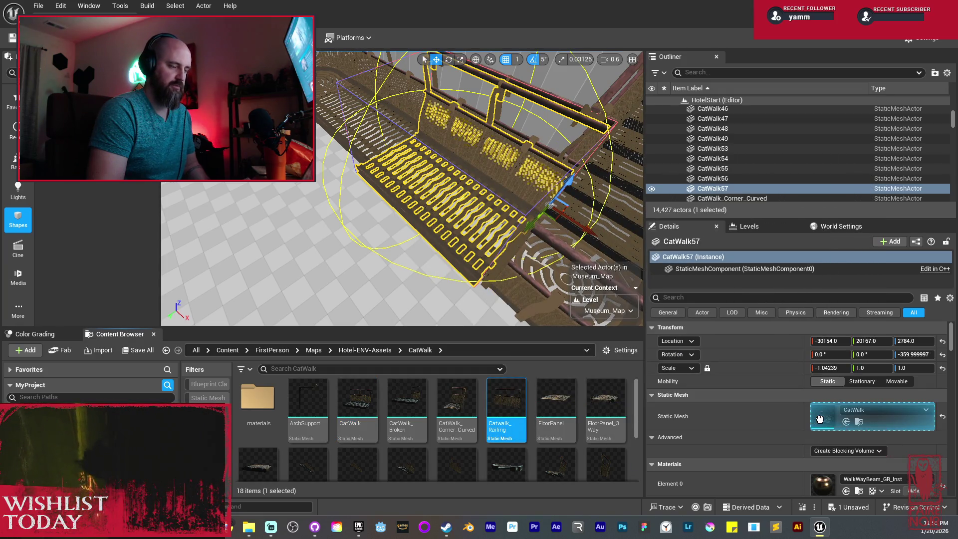
{"action": "mouse_move", "coordinate": [477, 204]}
{"action": "left_mouse_down"}
{"action": "mouse_move", "coordinate": [337, 176]}
{"action": "mouse_move", "coordinate": [349, 155]}
{"action": "mouse_move", "coordinate": [348, 170]}
{"action": "mouse_move", "coordinate": [450, 229]}
{"action": "left_mouse_up"}
Mirror the railing along X and shift it slightly in Y to Y 20302
{"action": "right_click", "coordinate": [445, 161]}
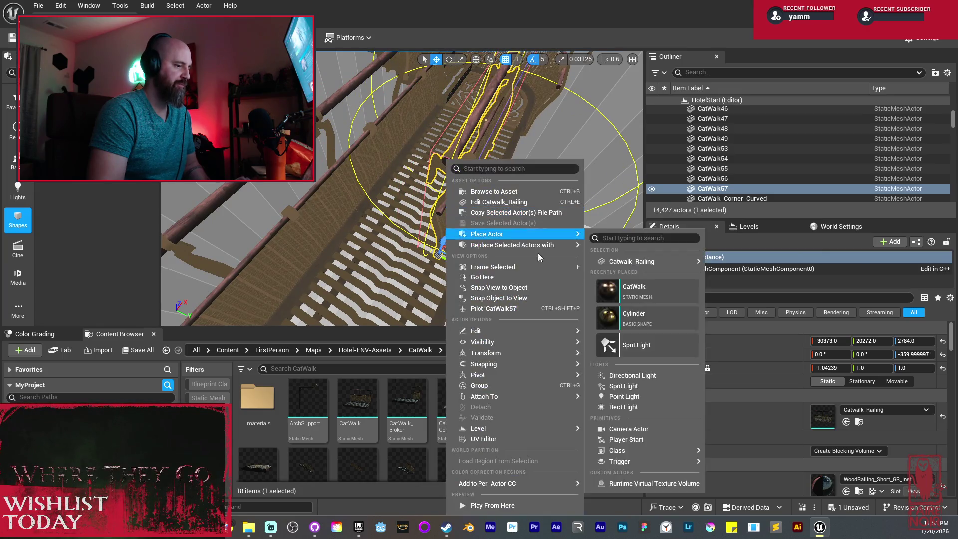
{"action": "mouse_move", "coordinate": [505, 353]}
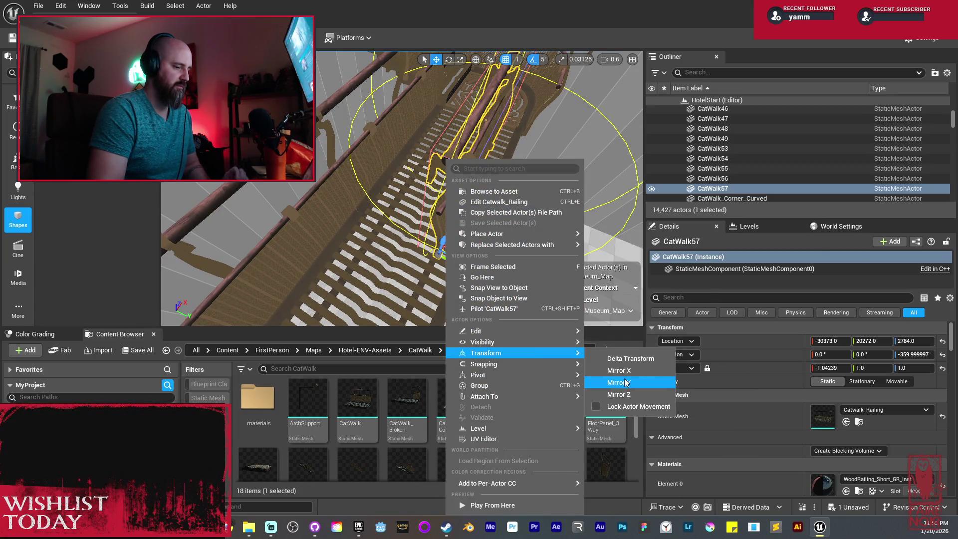
{"action": "left_click", "coordinate": [605, 370]}
{"action": "mouse_move", "coordinate": [474, 273]}
{"action": "left_mouse_down"}
{"action": "mouse_move", "coordinate": [467, 257]}
{"action": "mouse_move", "coordinate": [549, 212]}
{"action": "mouse_move", "coordinate": [462, 252]}
{"action": "mouse_move", "coordinate": [485, 271]}
{"action": "mouse_move", "coordinate": [464, 230]}
{"action": "left_mouse_up"}
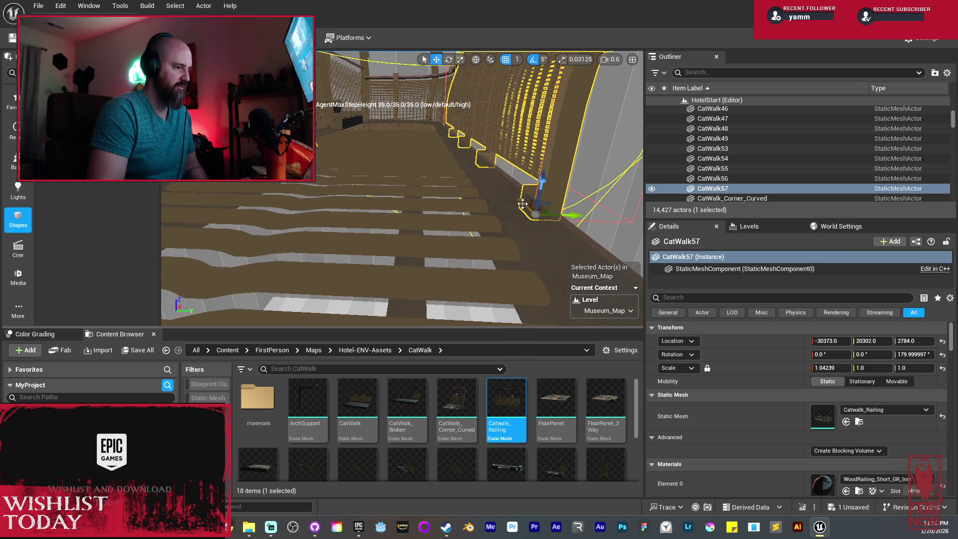
Lower the CatWalk57 railing to Z 2773 and nudge it to Y 20300 so it sits flush
{"action": "left_click_drag", "start_coordinate": [540, 185], "coordinate": [514, 217]}
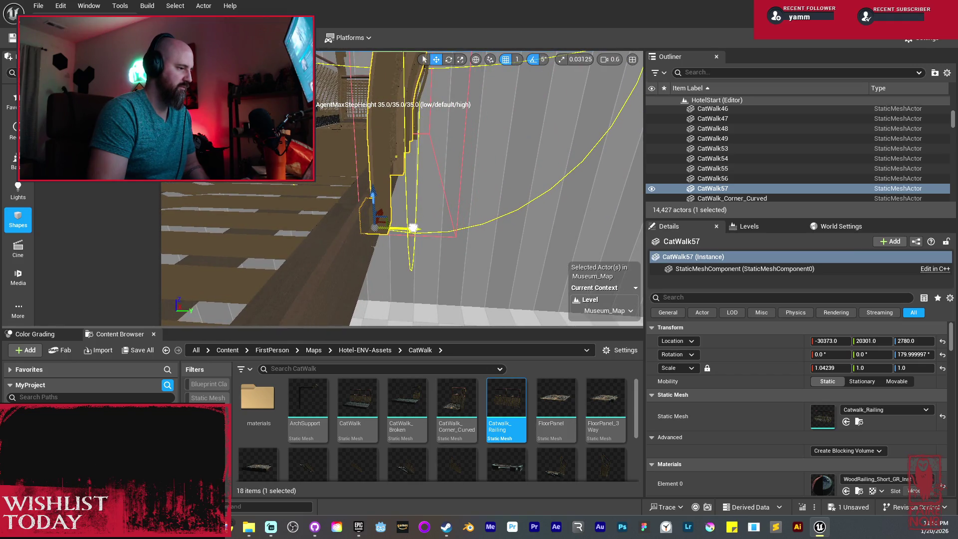
{"action": "mouse_move", "coordinate": [412, 229]}
{"action": "left_mouse_down"}
{"action": "mouse_move", "coordinate": [429, 210]}
{"action": "mouse_move", "coordinate": [539, 209]}
{"action": "mouse_move", "coordinate": [429, 227]}
{"action": "left_mouse_up"}
{"action": "key", "text": "f"}
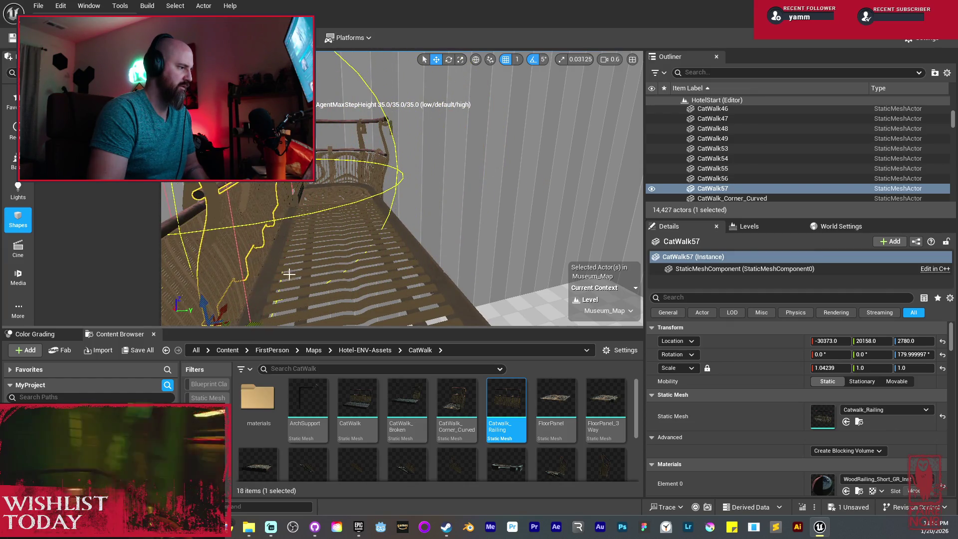
{"action": "left_click_drag", "start_coordinate": [264, 286], "coordinate": [355, 218]}
{"action": "key", "text": "f"}
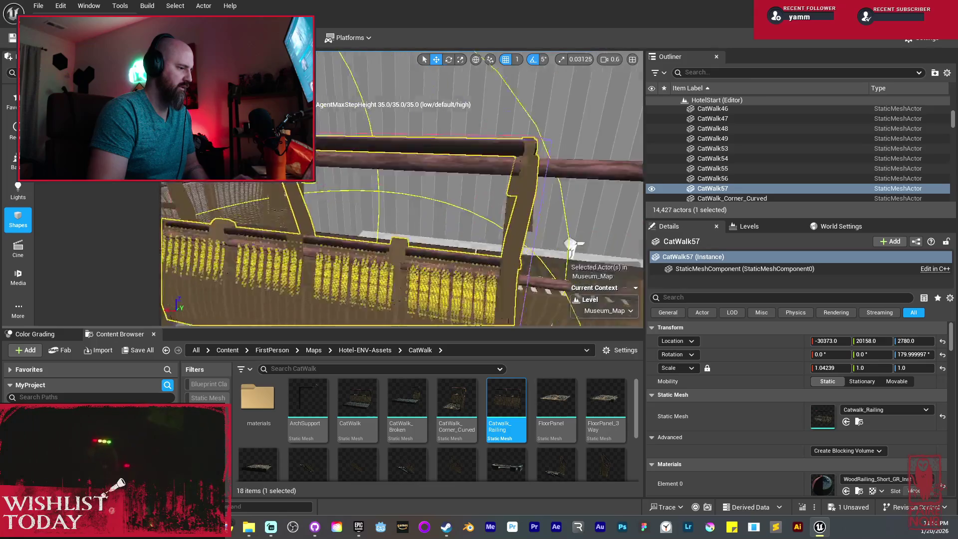
{"action": "left_click_drag", "start_coordinate": [442, 267], "coordinate": [442, 275]}
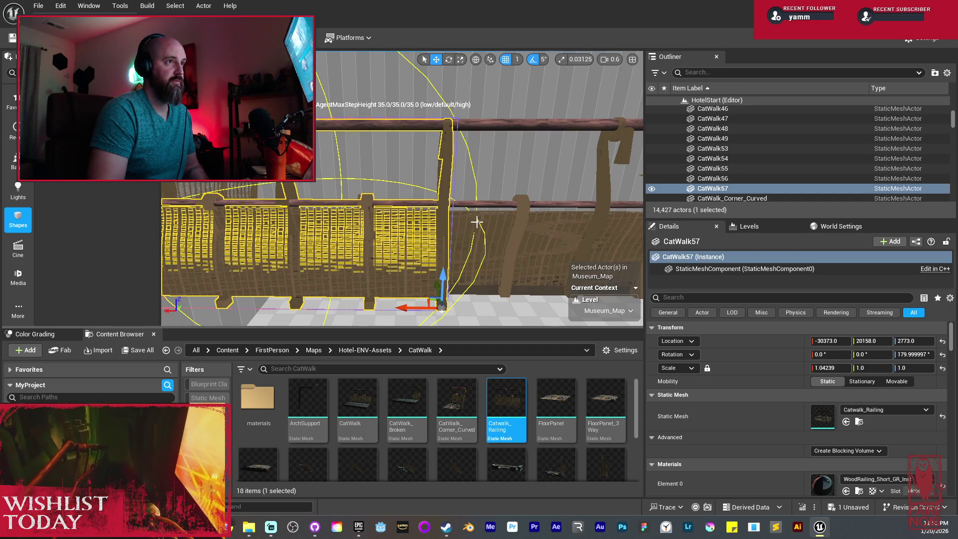
{"action": "mouse_move", "coordinate": [460, 218]}
{"action": "left_mouse_down"}
{"action": "mouse_move", "coordinate": [441, 262]}
{"action": "mouse_move", "coordinate": [459, 280]}
{"action": "mouse_move", "coordinate": [419, 265]}
{"action": "mouse_move", "coordinate": [414, 219]}
{"action": "mouse_move", "coordinate": [421, 265]}
{"action": "left_mouse_up"}
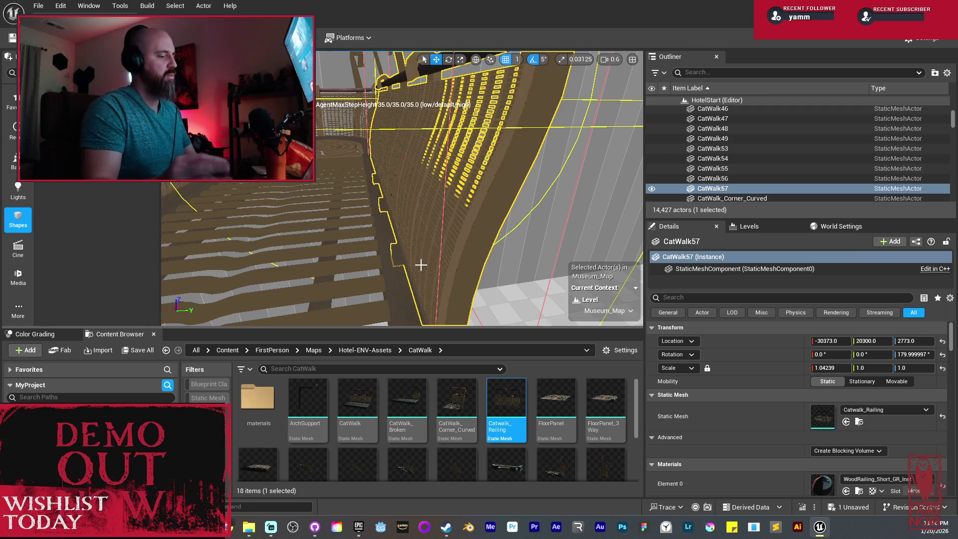
{"action": "key", "text": "f"}
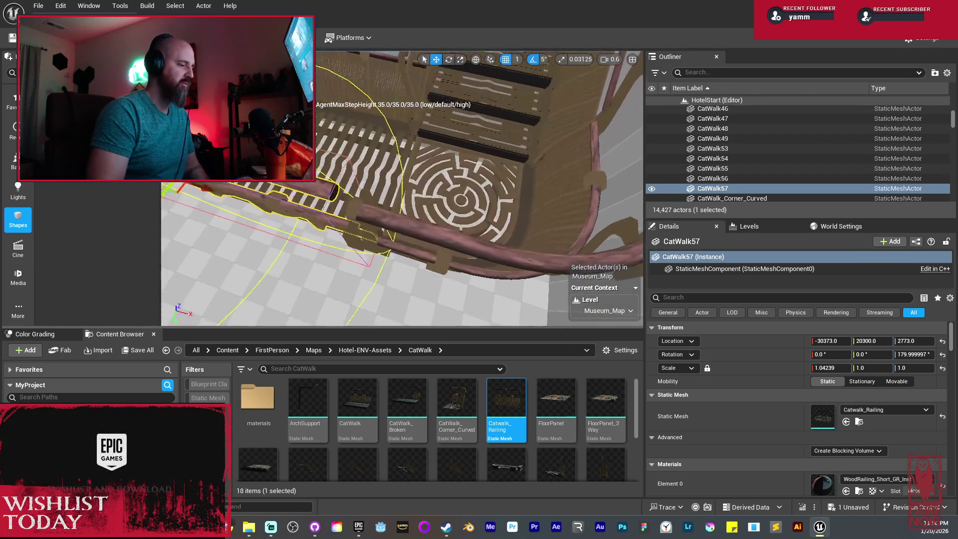
{"action": "left_click_drag", "start_coordinate": [470, 216], "coordinate": [470, 216]}
Select and frame the railed catwalk pieces CatWalk54–56
{"action": "left_click", "coordinate": [507, 274], "text": "ctrl"}
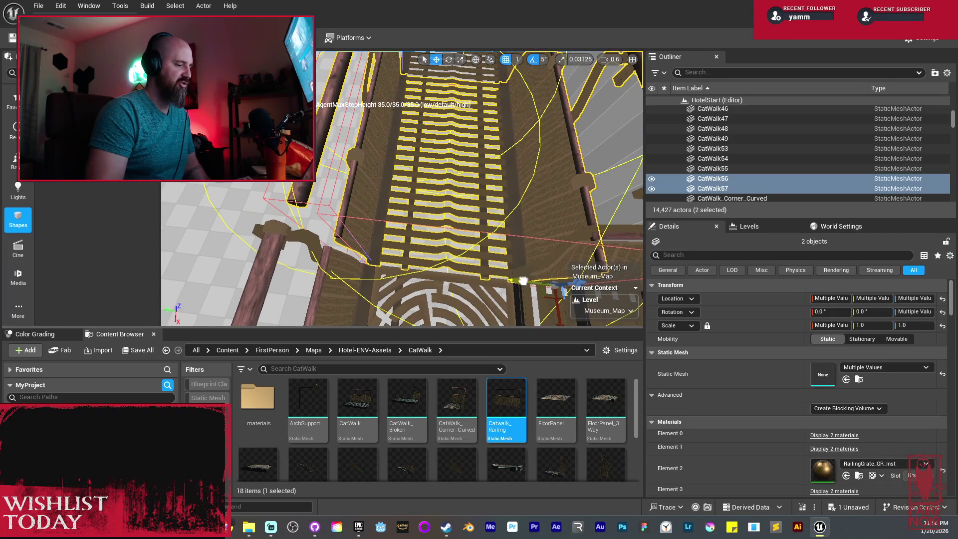
{"action": "left_click_drag", "start_coordinate": [522, 280], "coordinate": [384, 214]}
{"action": "left_click", "coordinate": [385, 213]}
{"action": "left_click", "coordinate": [404, 183], "text": "ctrl"}
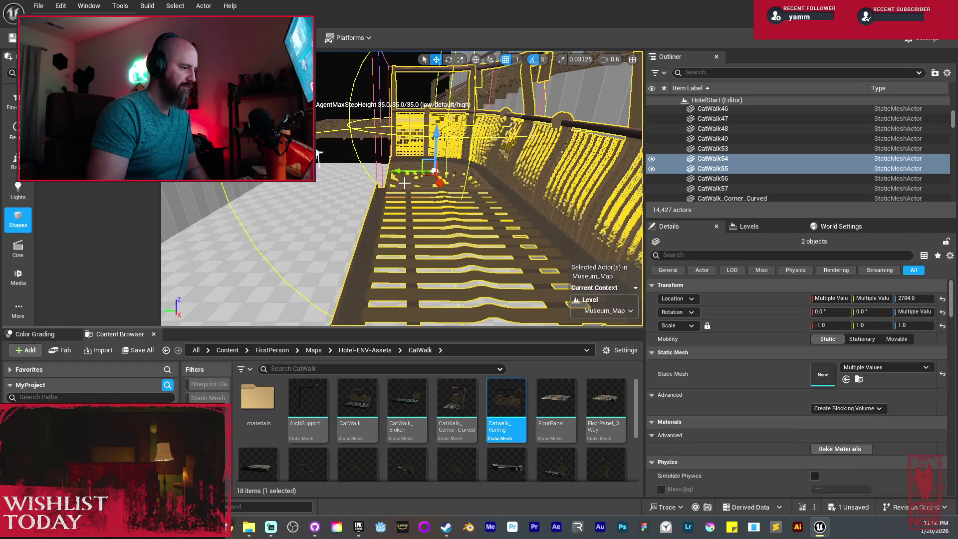
{"action": "left_click_drag", "start_coordinate": [404, 183], "coordinate": [407, 171]}
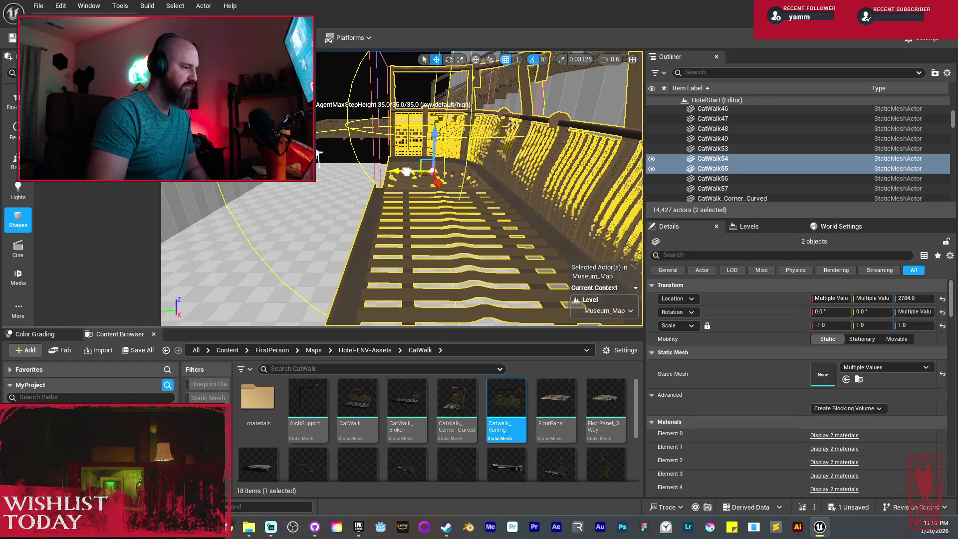
{"action": "left_click_drag", "start_coordinate": [317, 153], "coordinate": [317, 154]}
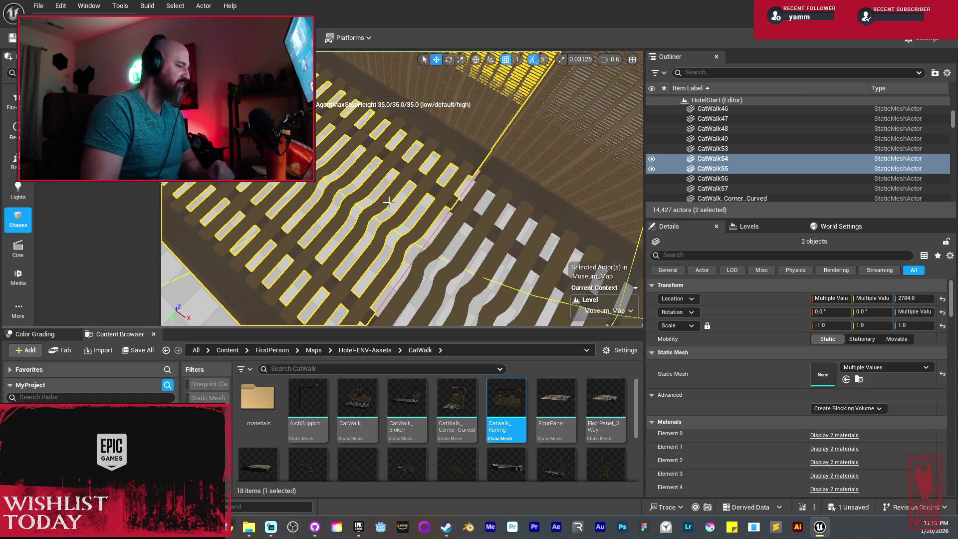
{"action": "key", "text": "f"}
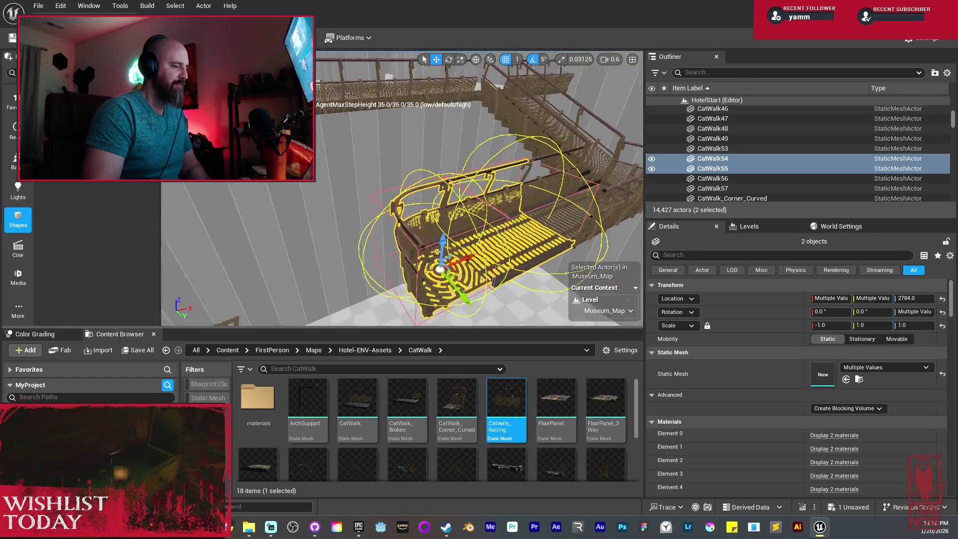
Alt-drag CatWalk55 into the copy CatWalk58 and delete overhead panels CatWalk31 and CatWalk34
{"action": "left_click", "coordinate": [467, 263]}
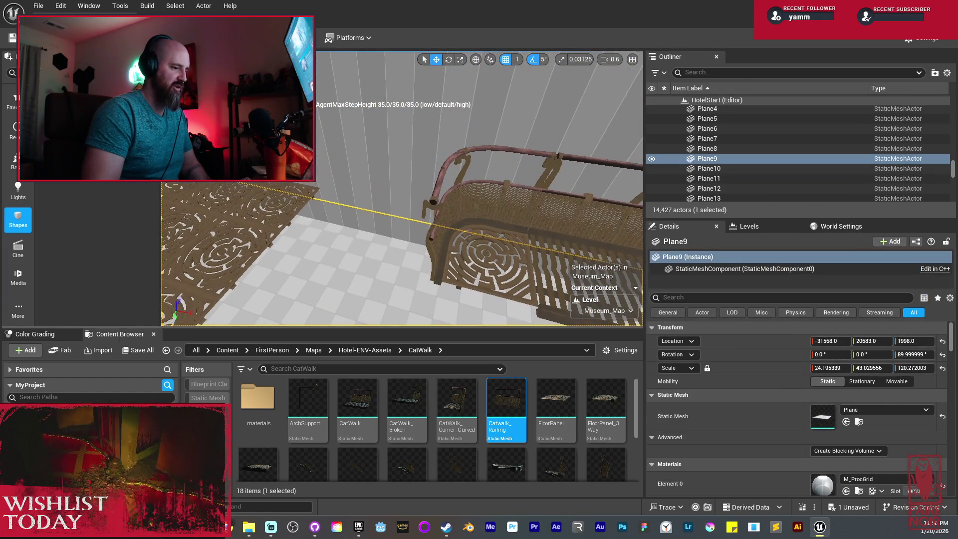
{"action": "left_click", "coordinate": [560, 228]}
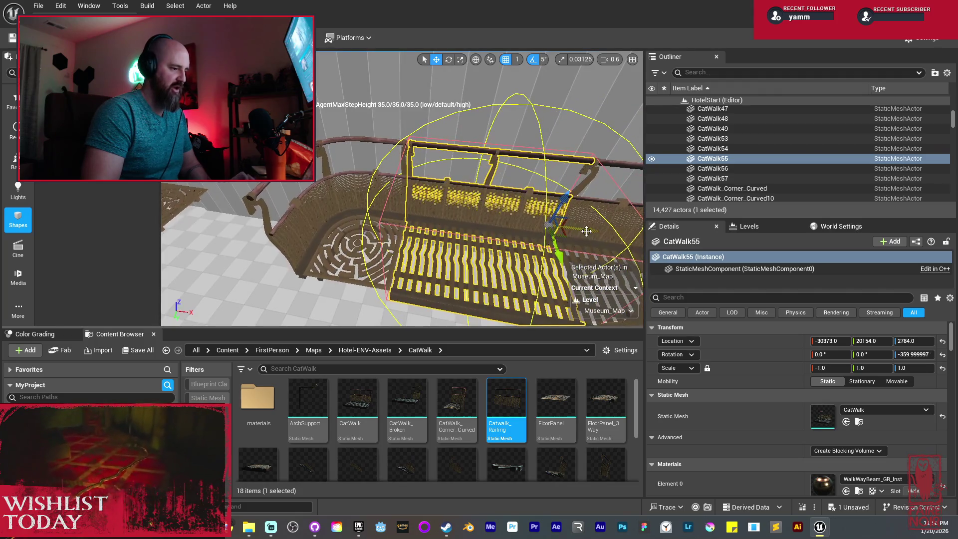
{"action": "left_click_drag", "start_coordinate": [586, 231], "coordinate": [529, 222]}
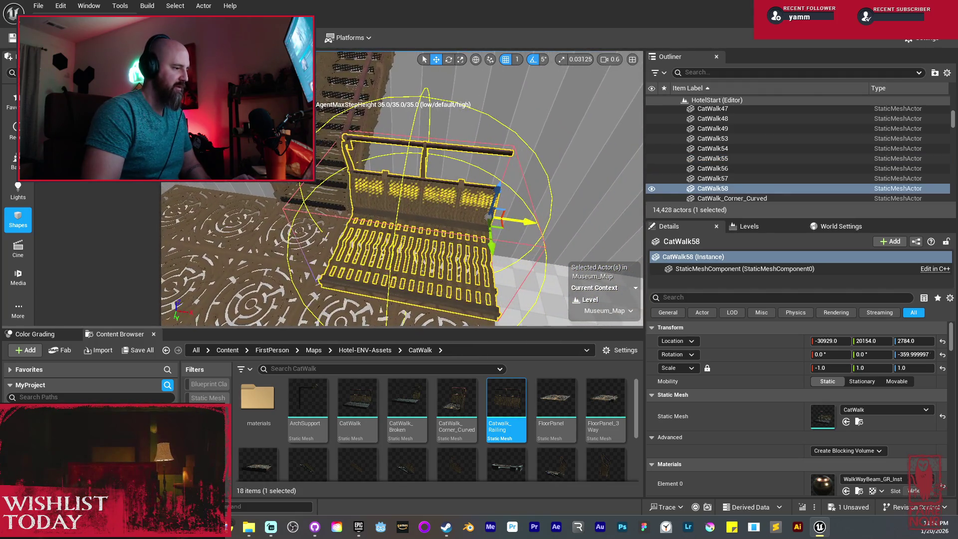
{"action": "scroll", "coordinate": [401, 190], "scroll_direction": "up", "scroll_amount": 10}
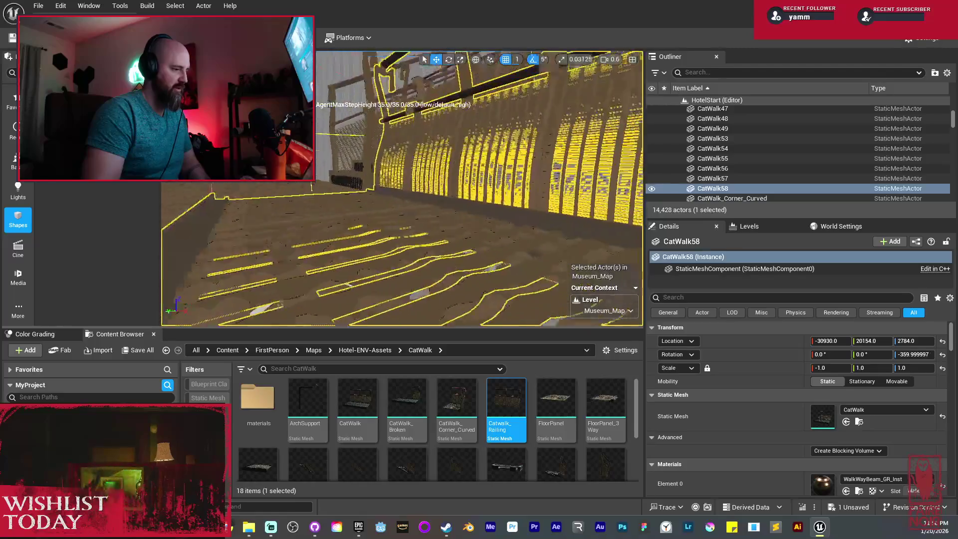
{"action": "left_click", "coordinate": [389, 134]}
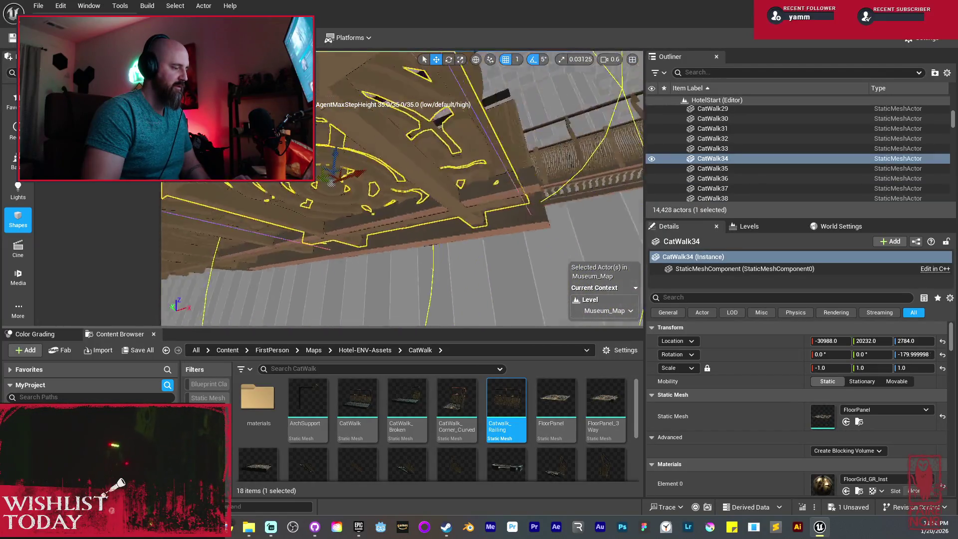
{"action": "left_click", "coordinate": [343, 151], "text": "ctrl"}
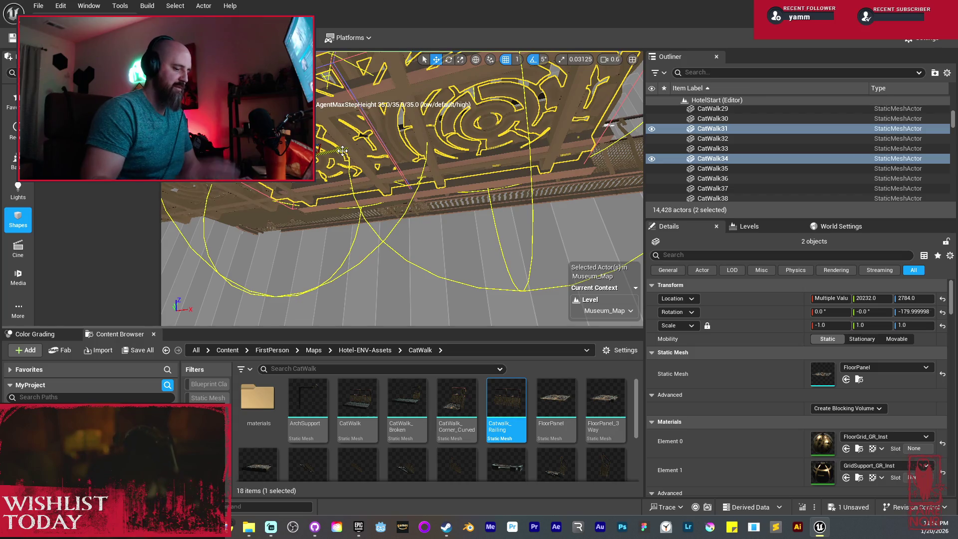
{"action": "key", "text": "Delete"}
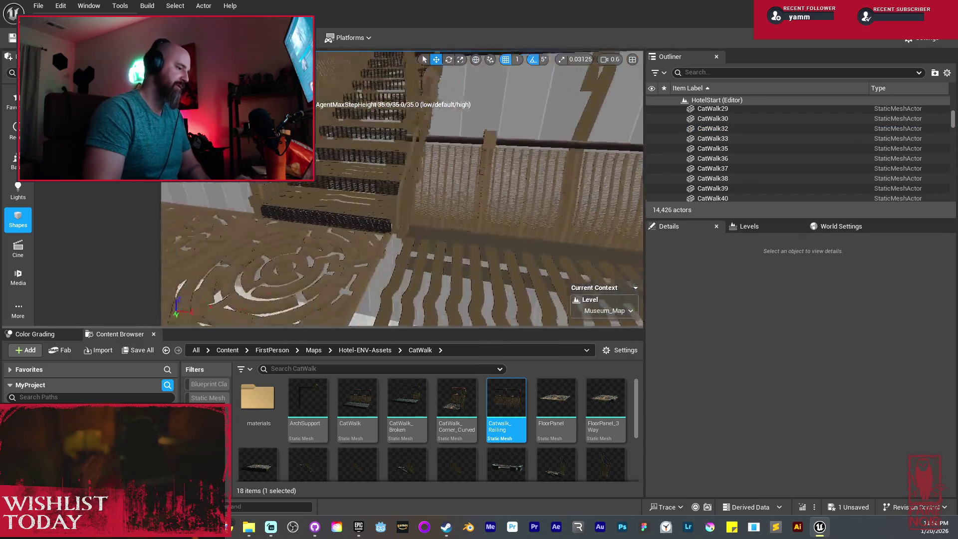
Mirror CatWalk58 along X and slide it into place at X -31134, Y 20154
{"action": "left_click", "coordinate": [461, 195]}
{"action": "key", "text": "f"}
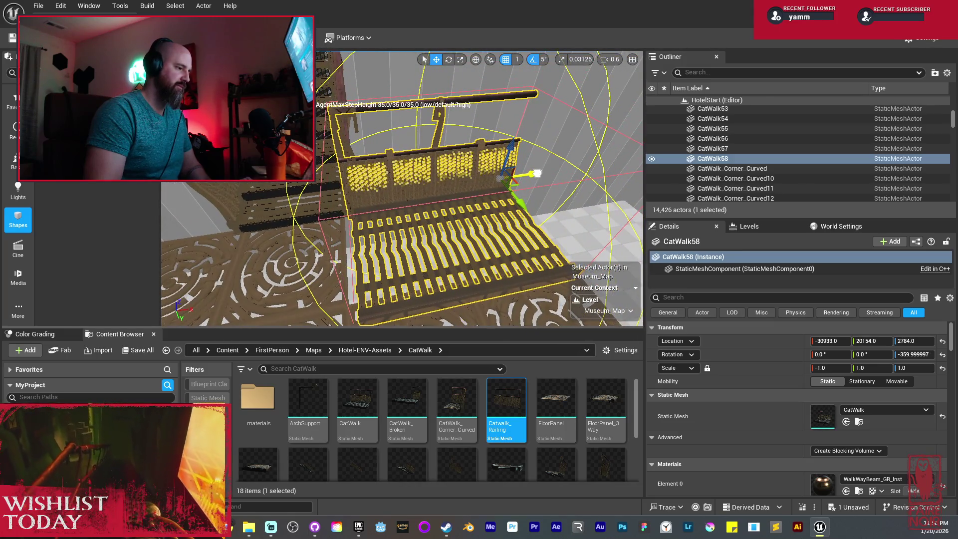
{"action": "left_click_drag", "start_coordinate": [532, 173], "coordinate": [537, 172]}
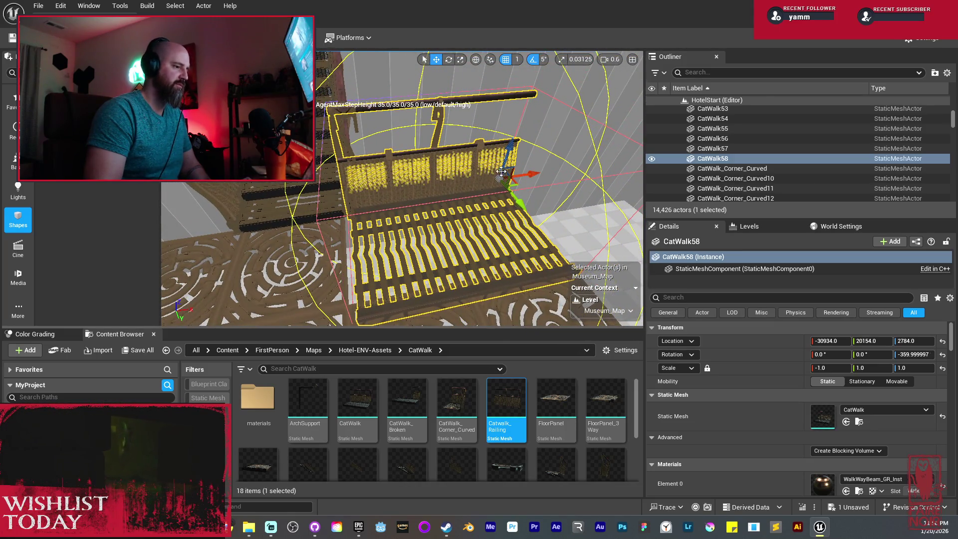
{"action": "right_click", "coordinate": [463, 214]}
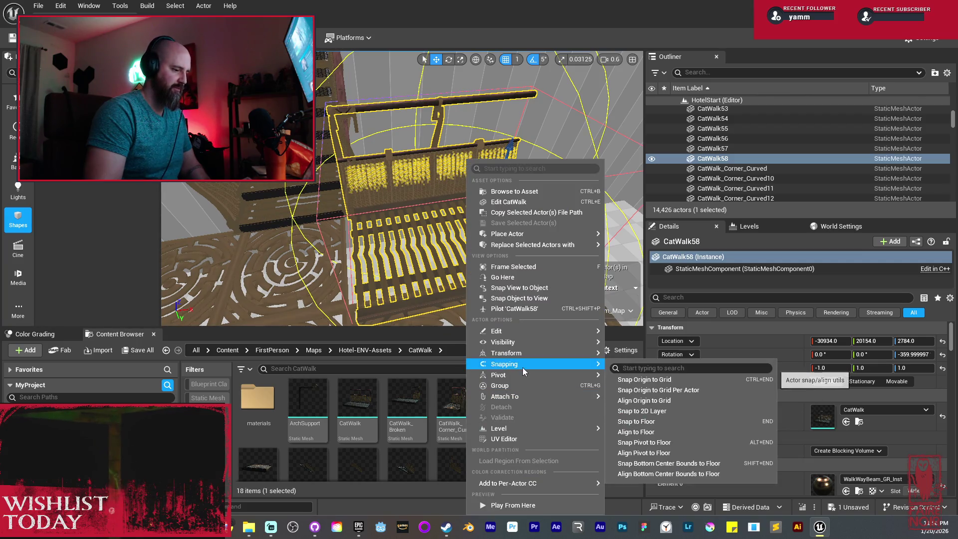
{"action": "mouse_move", "coordinate": [532, 353]}
{"action": "left_click", "coordinate": [637, 370]}
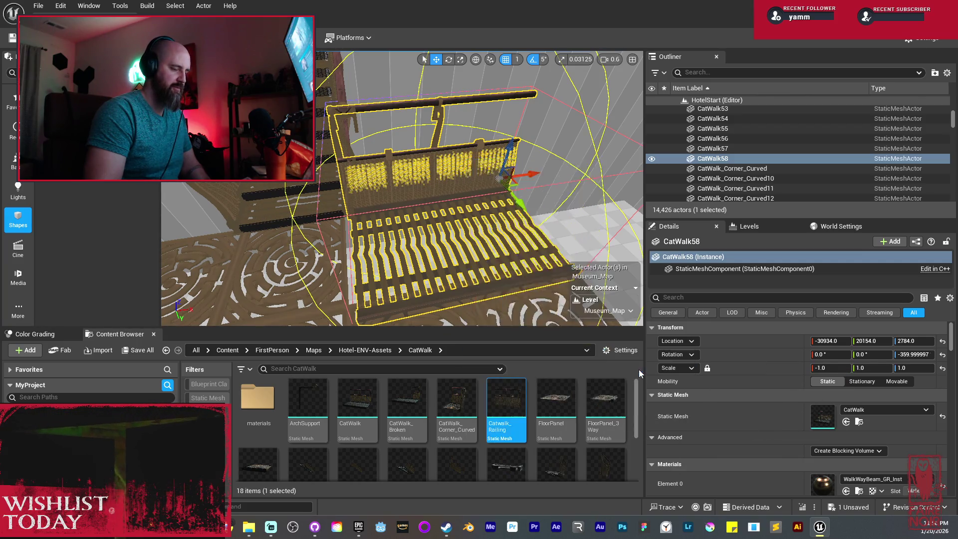
{"action": "mouse_move", "coordinate": [532, 176]}
{"action": "left_mouse_down"}
{"action": "mouse_move", "coordinate": [384, 193]}
{"action": "mouse_move", "coordinate": [395, 199]}
{"action": "mouse_move", "coordinate": [382, 229]}
{"action": "mouse_move", "coordinate": [365, 219]}
{"action": "left_mouse_up"}
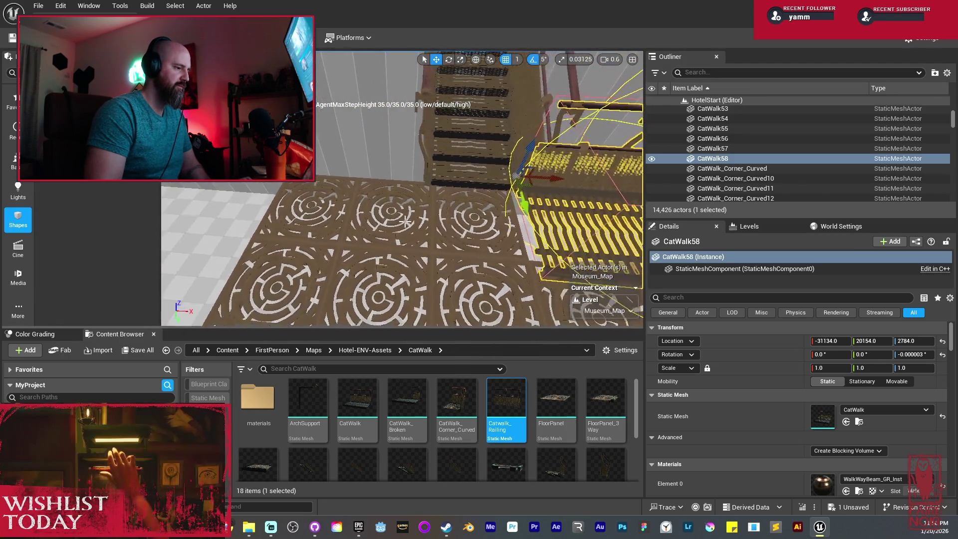
Delete the floor panels CatWalk32 and CatWalk33
{"action": "left_click", "coordinate": [366, 220]}
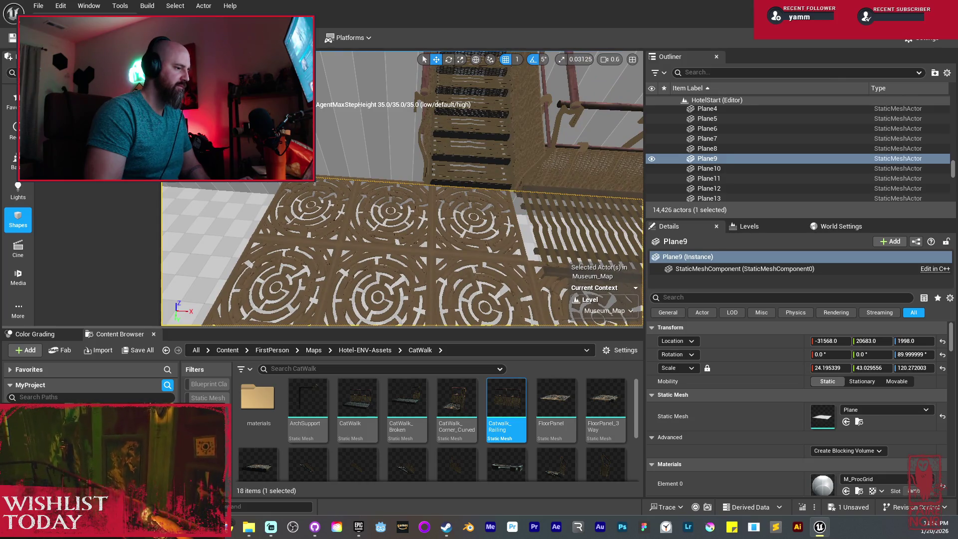
{"action": "left_click", "coordinate": [380, 215]}
{"action": "left_click", "coordinate": [343, 210], "text": "ctrl"}
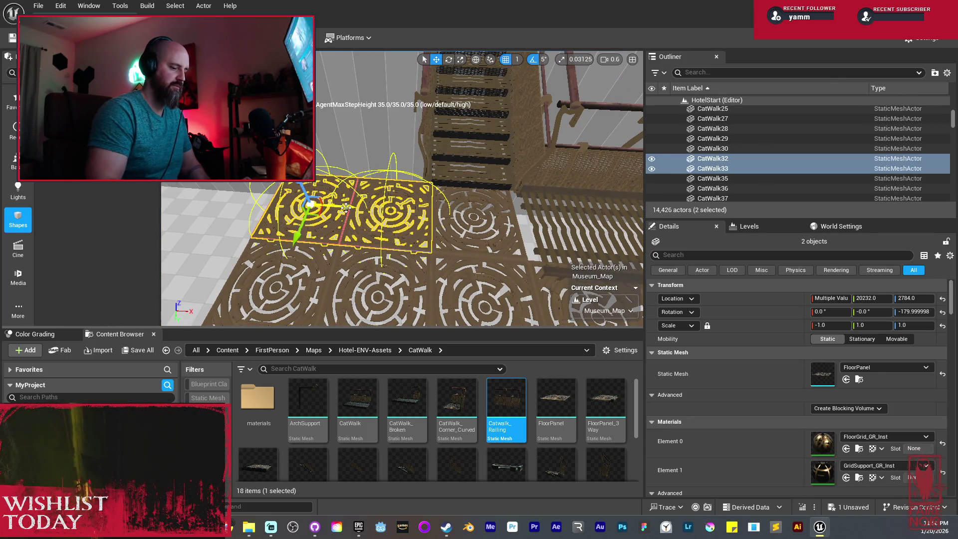
{"action": "key", "text": "Delete"}
Duplicate CatWalk58 into CatWalk59, mirror it along X and nudge it to X -31268
{"action": "left_click", "coordinate": [514, 145]}
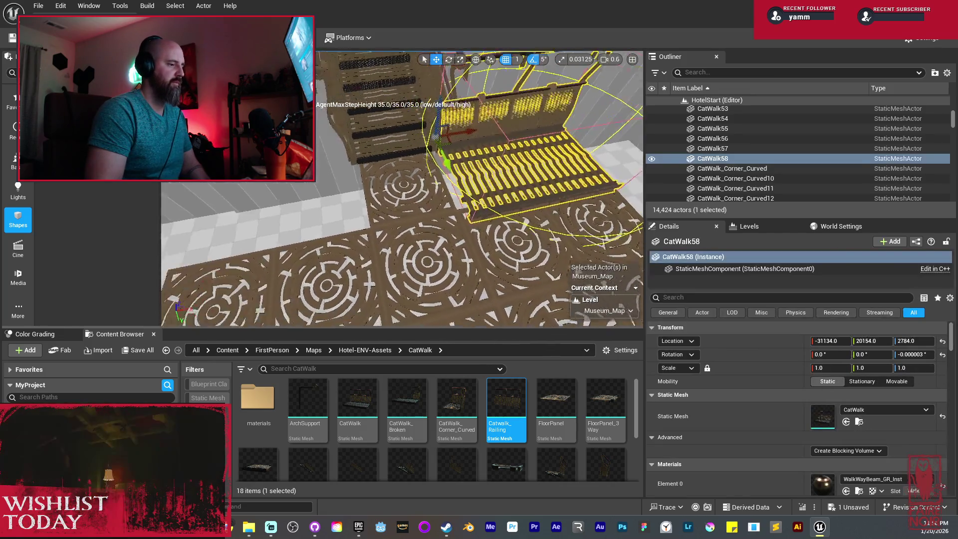
{"action": "left_click_drag", "start_coordinate": [439, 133], "coordinate": [319, 135]}
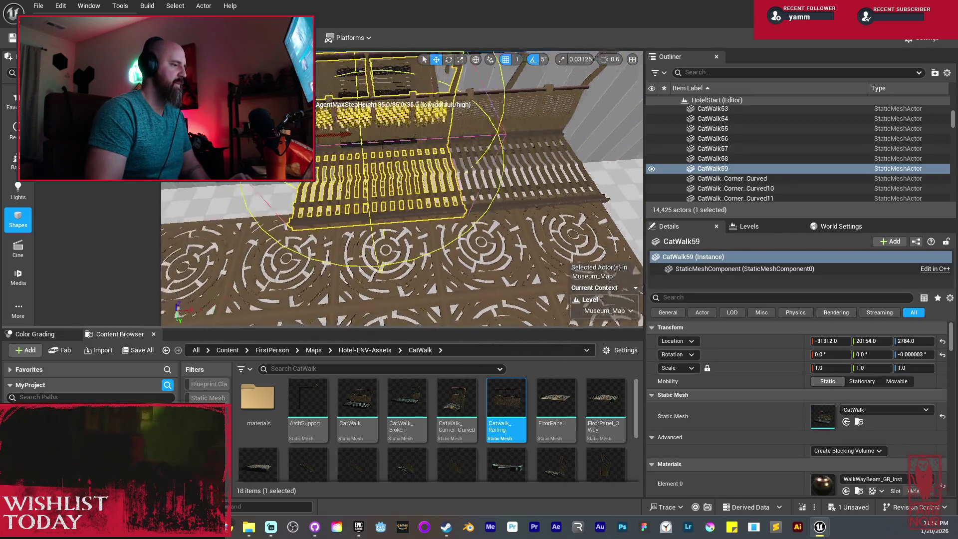
{"action": "right_click", "coordinate": [370, 149]}
{"action": "mouse_move", "coordinate": [459, 341]}
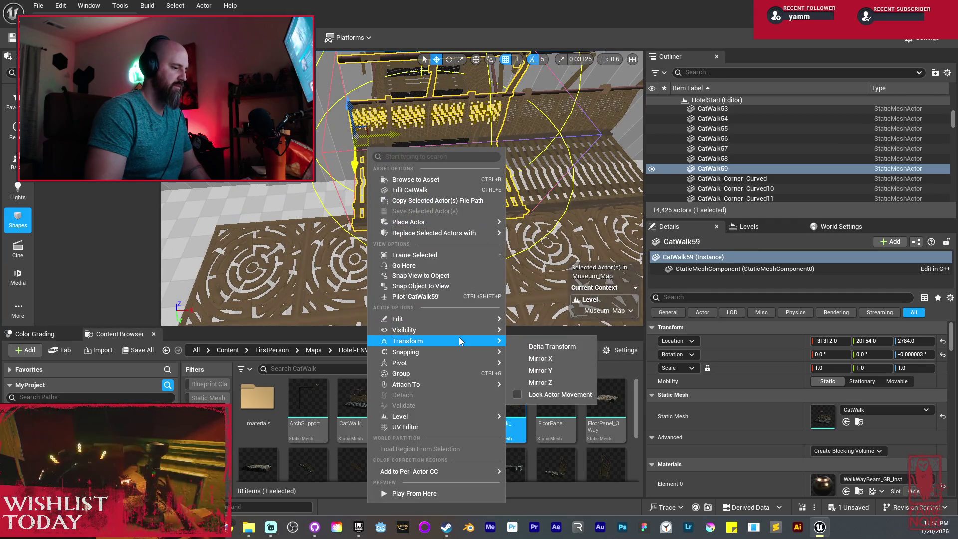
{"action": "left_click", "coordinate": [553, 362]}
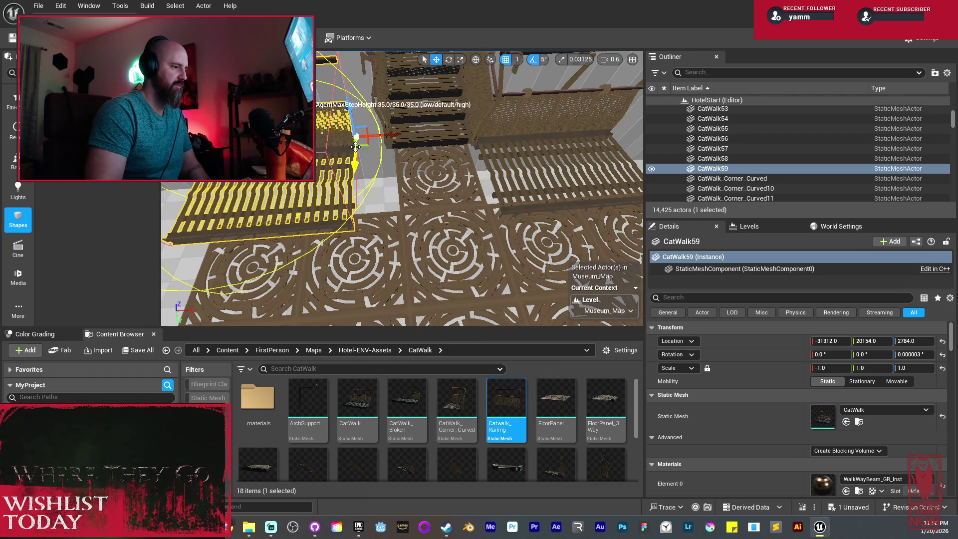
{"action": "left_click_drag", "start_coordinate": [355, 146], "coordinate": [417, 142]}
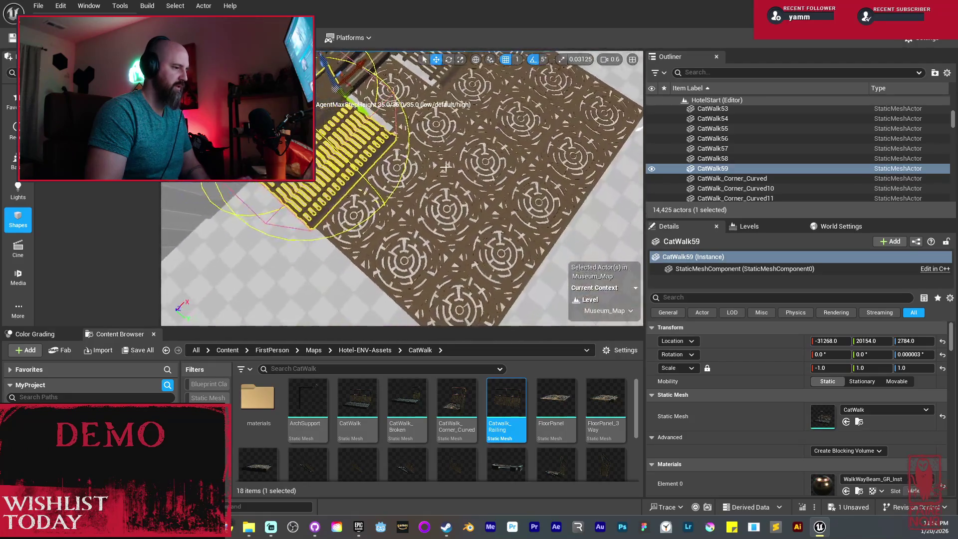
{"action": "left_click", "coordinate": [427, 159]}
Multi-select the first group of round-patterned floor panels on the catwalk level
{"action": "left_click", "coordinate": [423, 184], "text": "ctrl"}
{"action": "left_click", "coordinate": [381, 228], "text": "ctrl"}
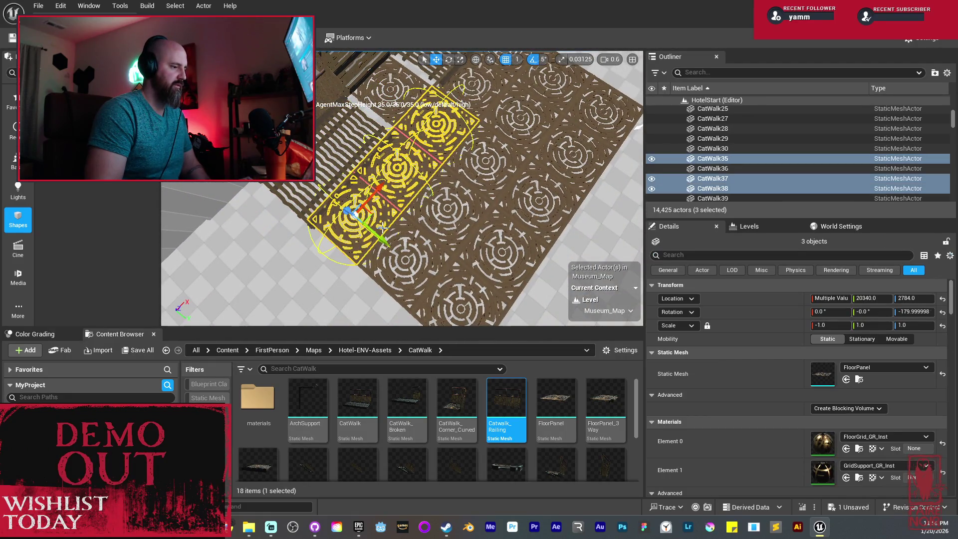
{"action": "left_click", "coordinate": [403, 233], "text": "ctrl"}
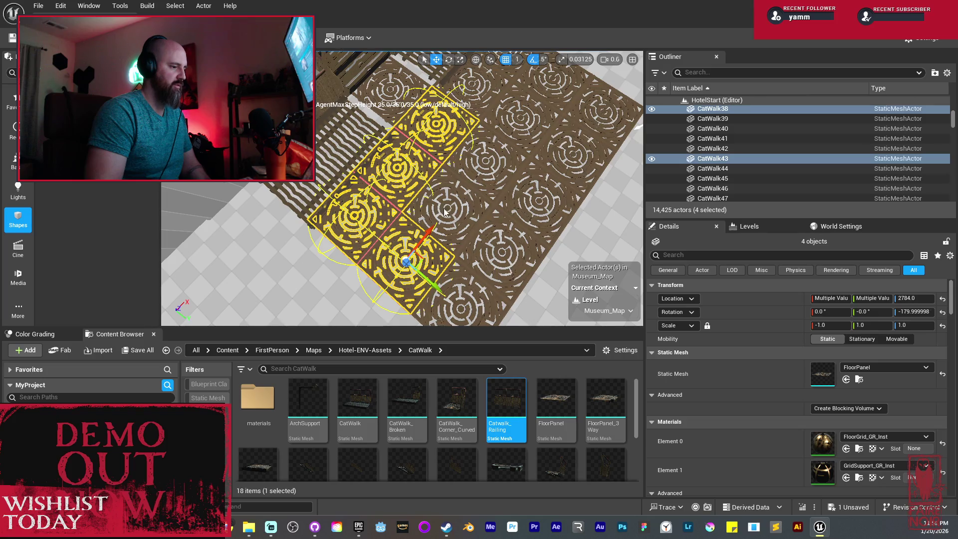
{"action": "key", "text": "ctrl+z"}
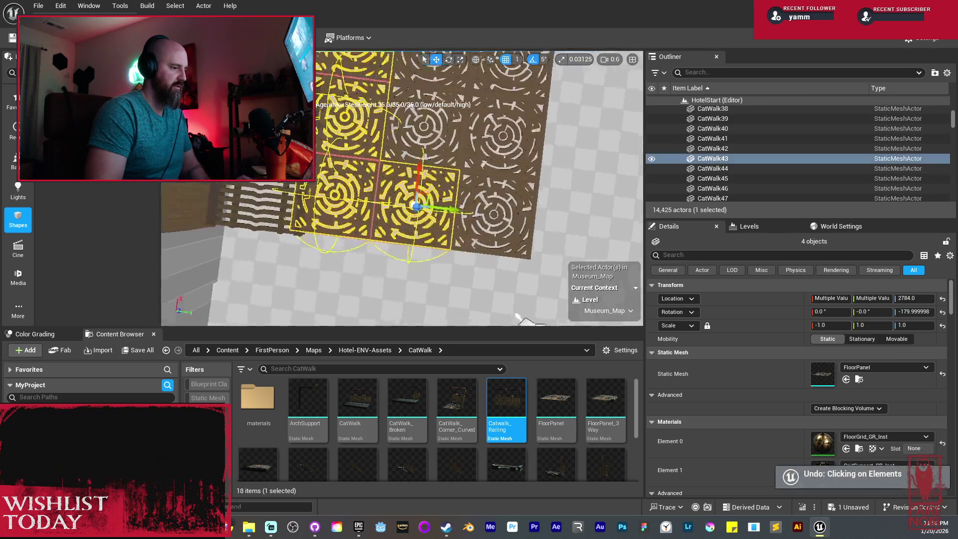
{"action": "scroll", "coordinate": [408, 154], "scroll_direction": "up", "scroll_amount": 3}
{"action": "left_click", "coordinate": [407, 154], "text": "ctrl"}
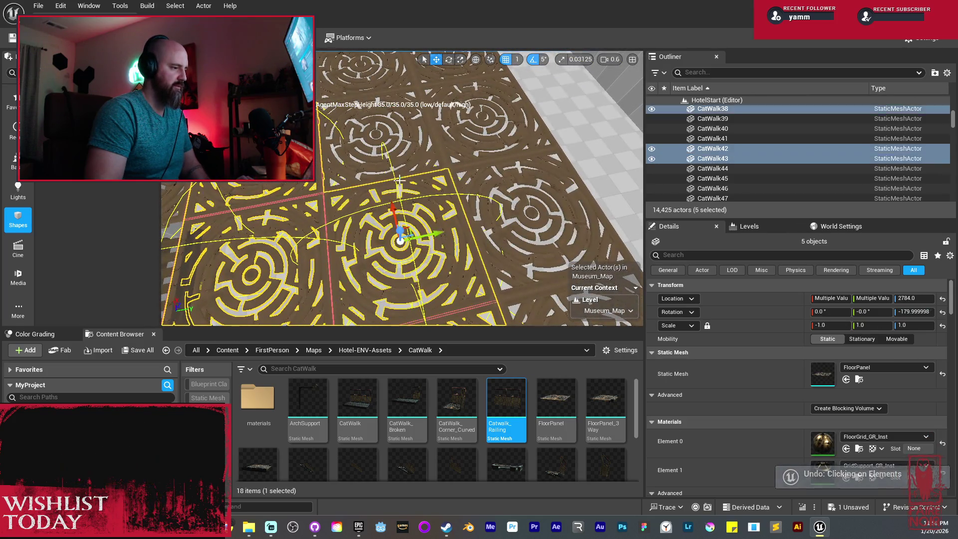
{"action": "left_click", "coordinate": [407, 154], "text": "ctrl"}
{"action": "scroll", "coordinate": [349, 174], "scroll_direction": "up", "scroll_amount": 3}
{"action": "left_click", "coordinate": [298, 191], "text": "ctrl"}
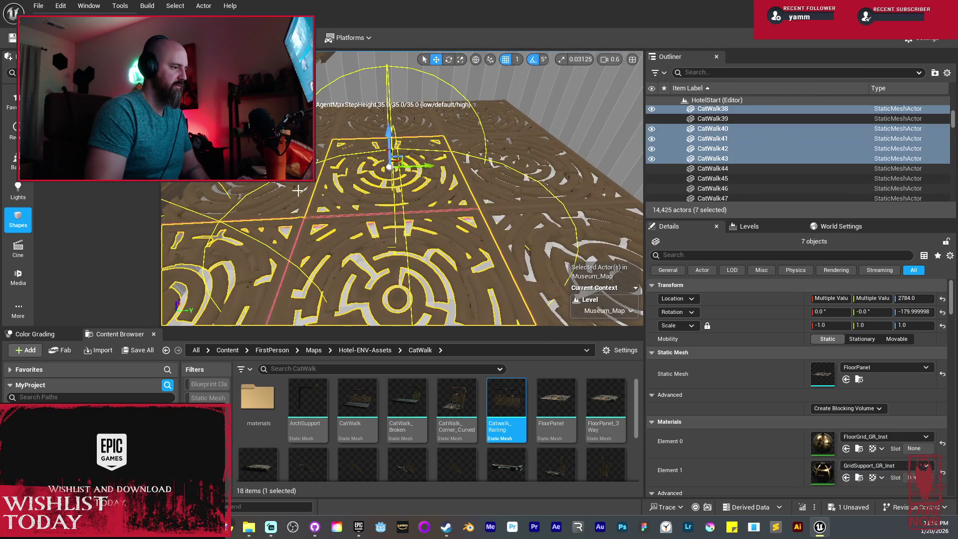
{"action": "left_click", "coordinate": [298, 191], "text": "ctrl"}
Add the remaining floor panels to the selection and delete all fifteen together
{"action": "scroll", "coordinate": [298, 191], "scroll_direction": "up", "scroll_amount": 3}
{"action": "left_click", "coordinate": [377, 220], "text": "ctrl"}
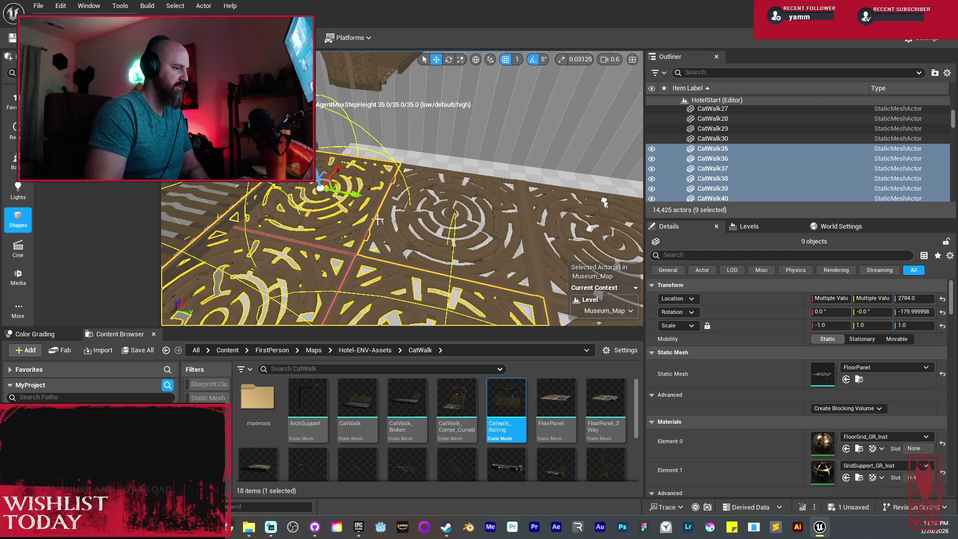
{"action": "left_click", "coordinate": [402, 218], "text": "ctrl"}
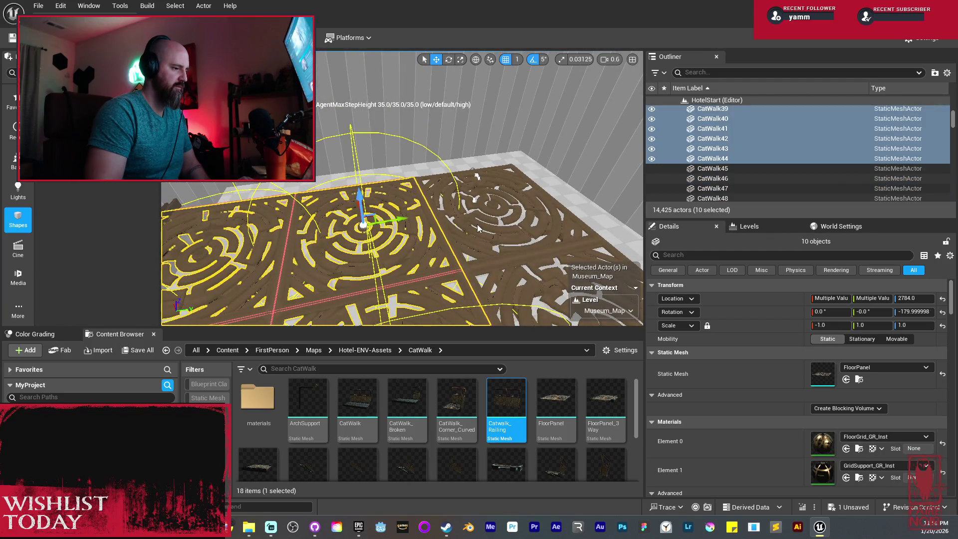
{"action": "left_click", "coordinate": [477, 229], "text": "ctrl"}
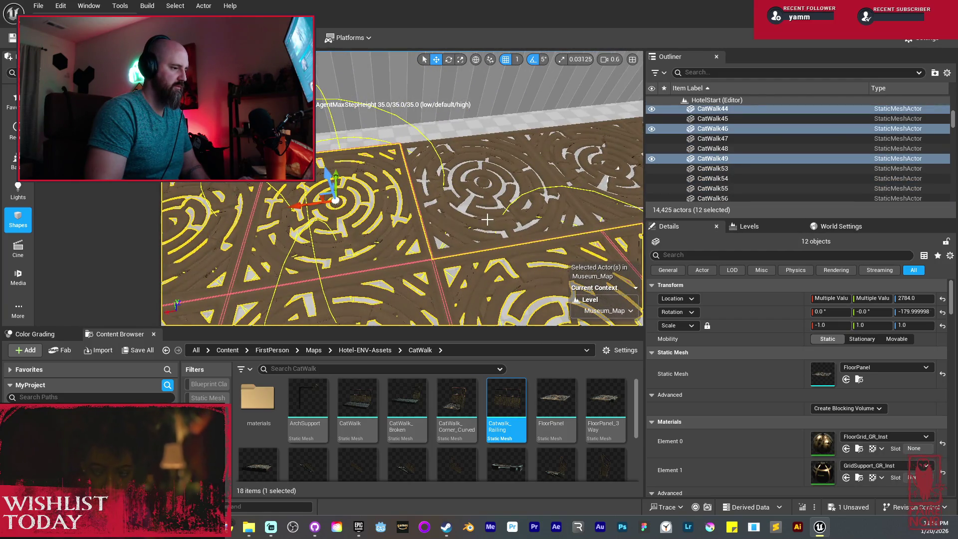
{"action": "left_click", "coordinate": [487, 220], "text": "ctrl"}
{"action": "left_click", "coordinate": [498, 149], "text": "ctrl"}
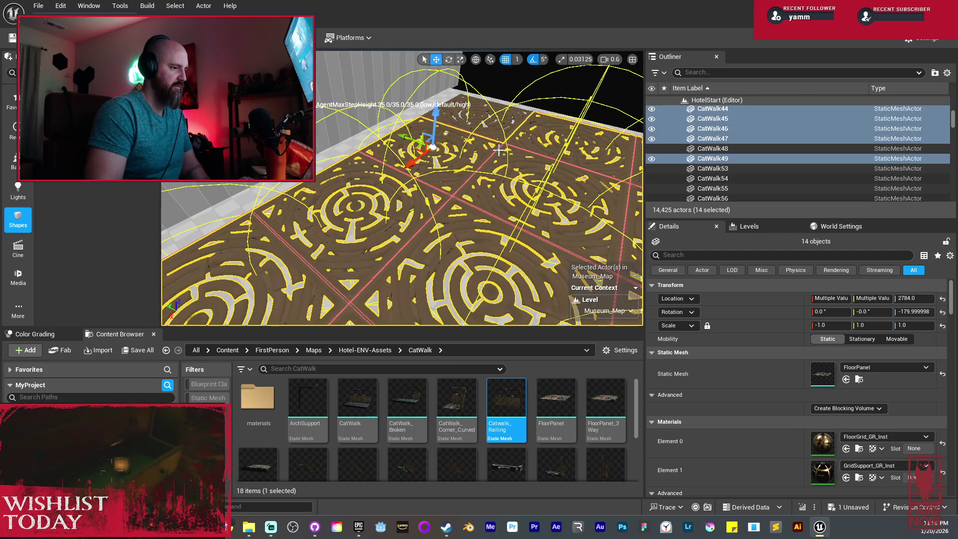
{"action": "key", "text": "Delete"}
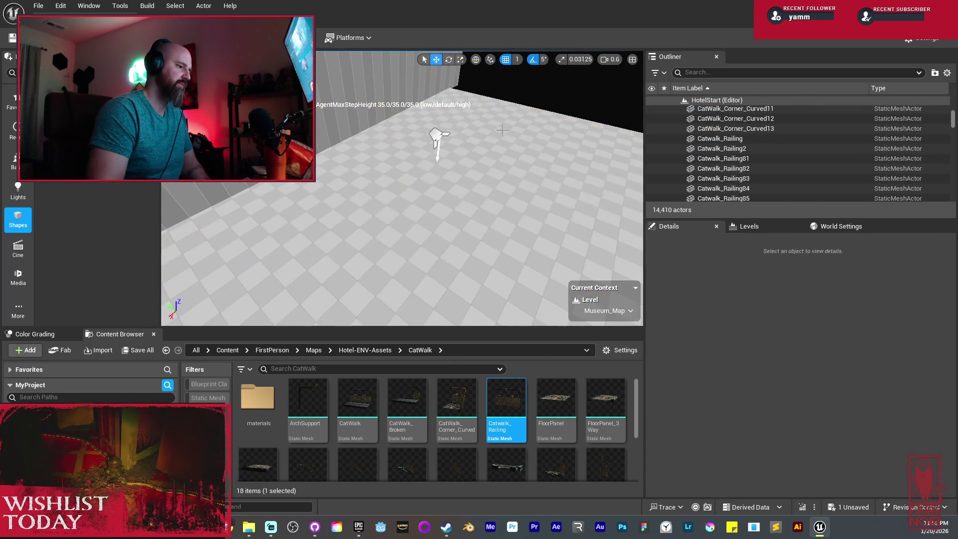
{"action": "left_click", "coordinate": [327, 219]}
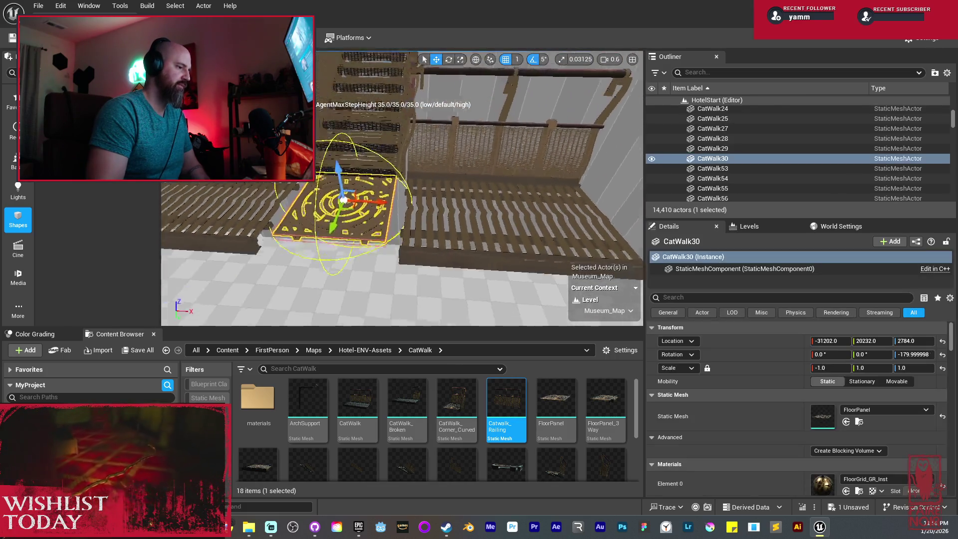
Scale floor panel CatWalk30 to about 1.24, nudge it along Y, and duplicate CatWalk59 as CatWalk60
{"action": "key", "text": "f"}
{"action": "key", "text": "r"}
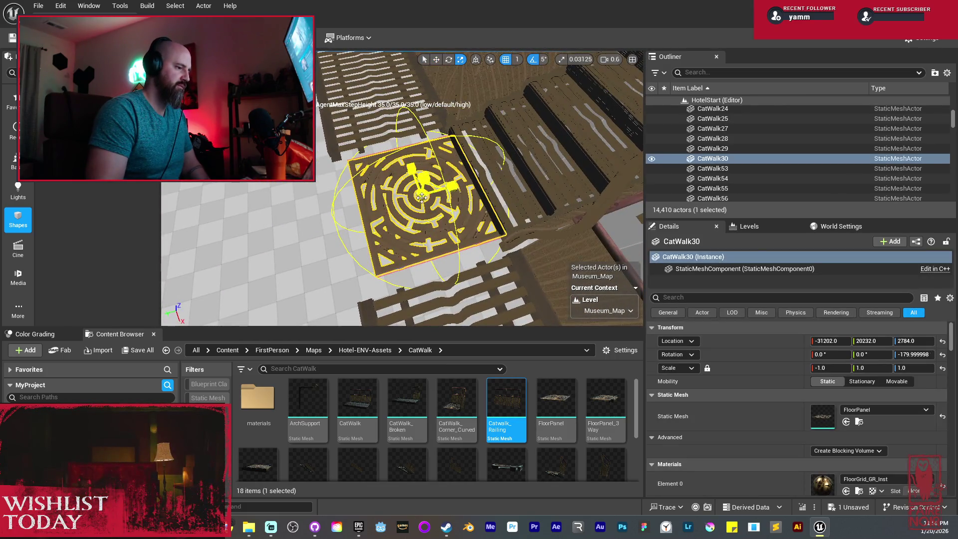
{"action": "left_click_drag", "start_coordinate": [422, 195], "coordinate": [448, 205]}
{"action": "key", "text": "w"}
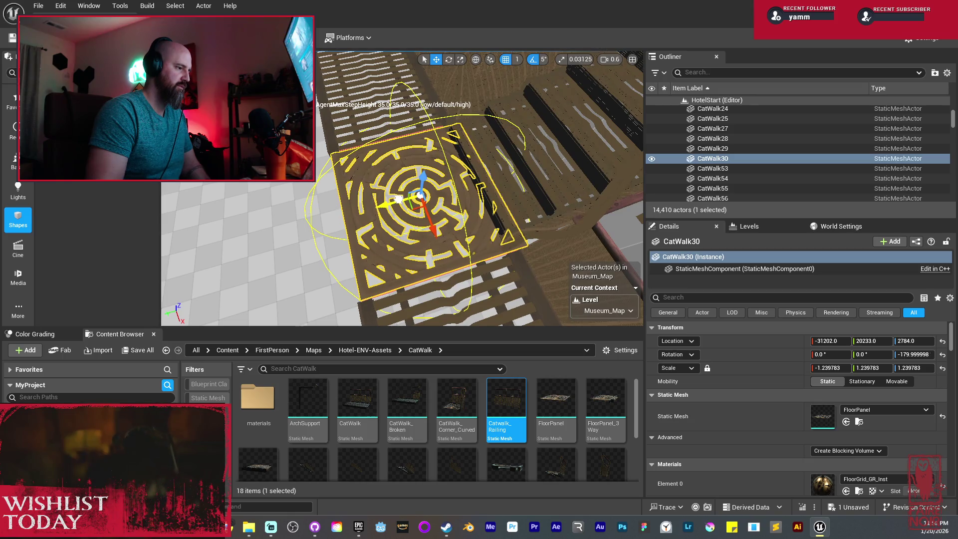
{"action": "mouse_move", "coordinate": [398, 200]}
{"action": "left_mouse_down"}
{"action": "mouse_move", "coordinate": [409, 264]}
{"action": "mouse_move", "coordinate": [559, 306]}
{"action": "mouse_move", "coordinate": [428, 214]}
{"action": "mouse_move", "coordinate": [415, 255]}
{"action": "mouse_move", "coordinate": [338, 190]}
{"action": "left_mouse_up"}
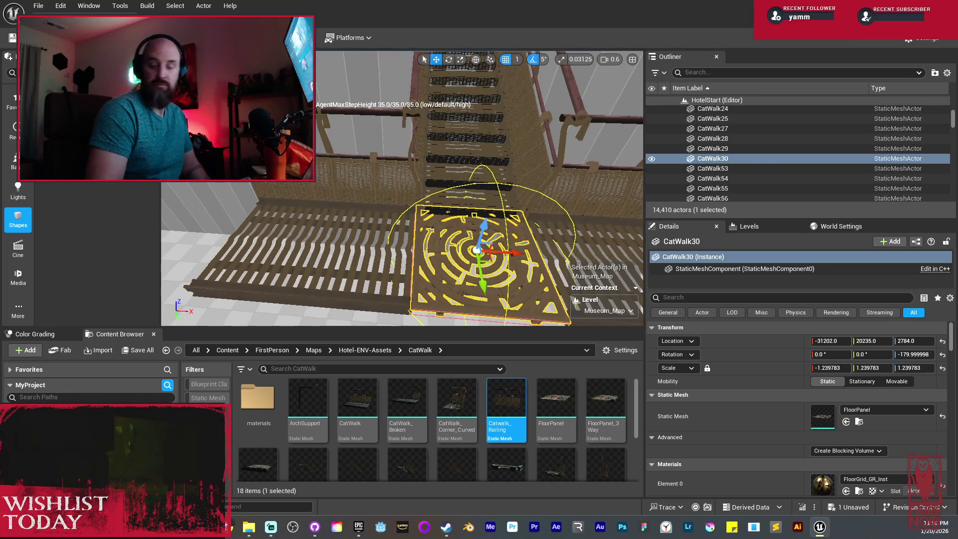
{"action": "left_click", "coordinate": [335, 190]}
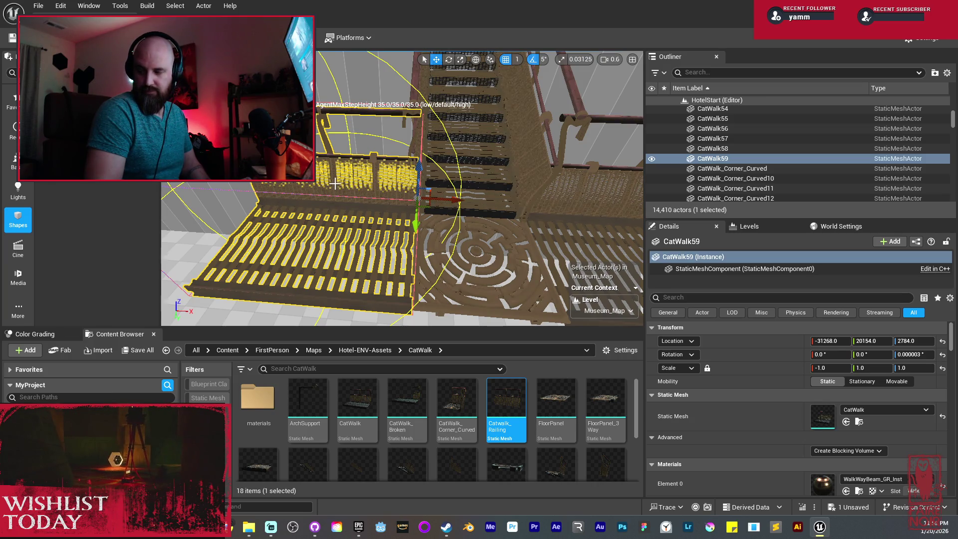
{"action": "left_click_drag", "start_coordinate": [461, 202], "coordinate": [404, 197]}
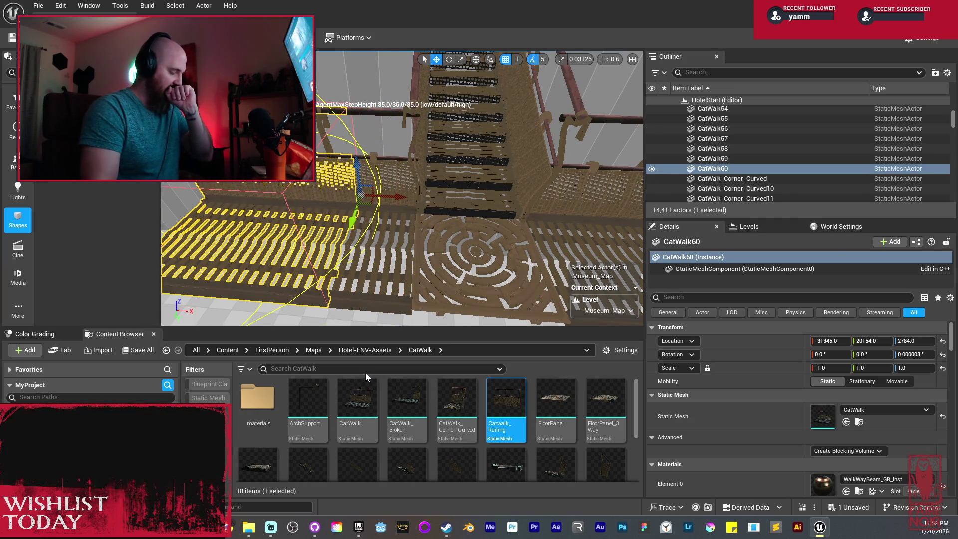
Swap CatWalk60's mesh to CatWalk_Corner_Curved and move it to X -31535, Y 20238
{"action": "mouse_move", "coordinate": [457, 399]}
{"action": "left_mouse_down"}
{"action": "mouse_move", "coordinate": [712, 418]}
{"action": "mouse_move", "coordinate": [848, 416]}
{"action": "left_mouse_up"}
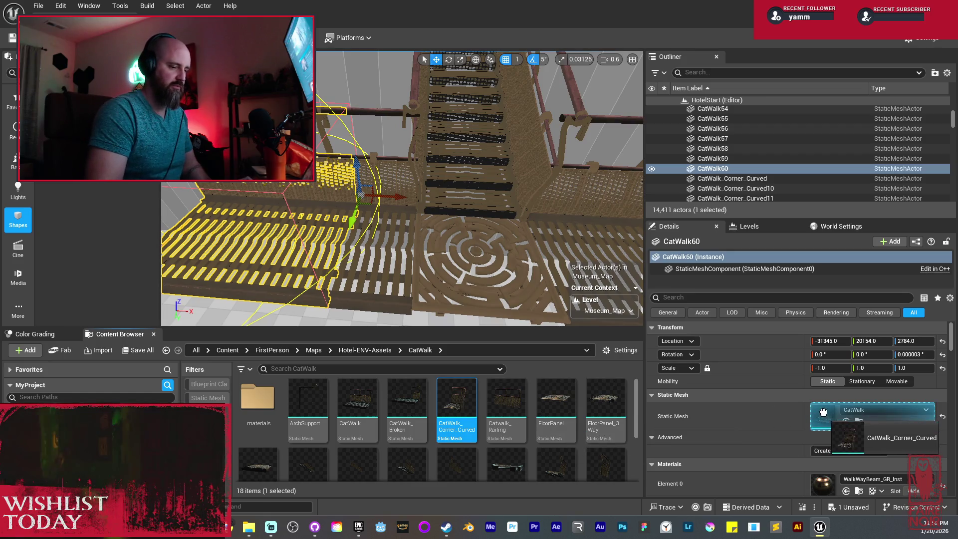
{"action": "key", "text": "f"}
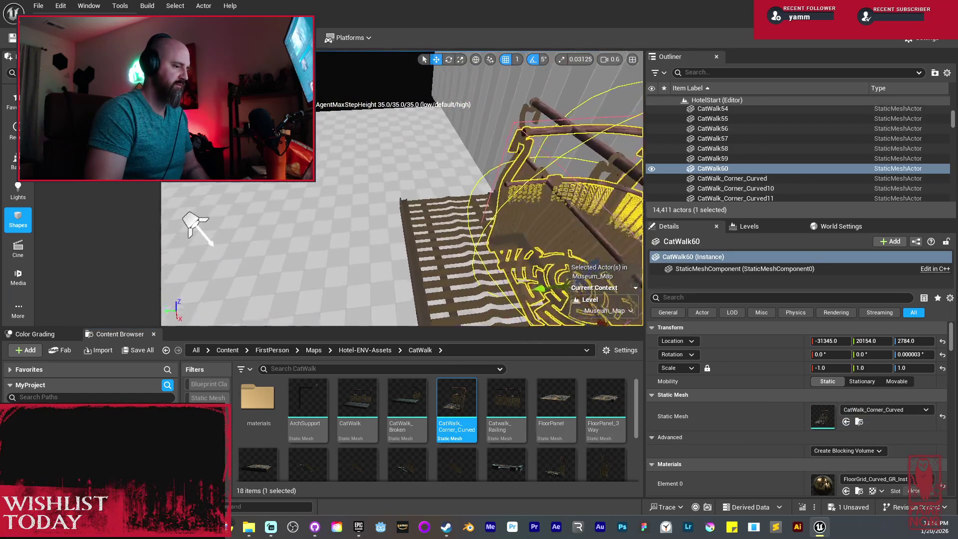
{"action": "mouse_move", "coordinate": [479, 216]}
{"action": "left_mouse_down"}
{"action": "mouse_move", "coordinate": [449, 213]}
{"action": "mouse_move", "coordinate": [418, 161]}
{"action": "mouse_move", "coordinate": [235, 212]}
{"action": "mouse_move", "coordinate": [235, 289]}
{"action": "mouse_move", "coordinate": [268, 259]}
{"action": "left_mouse_up"}
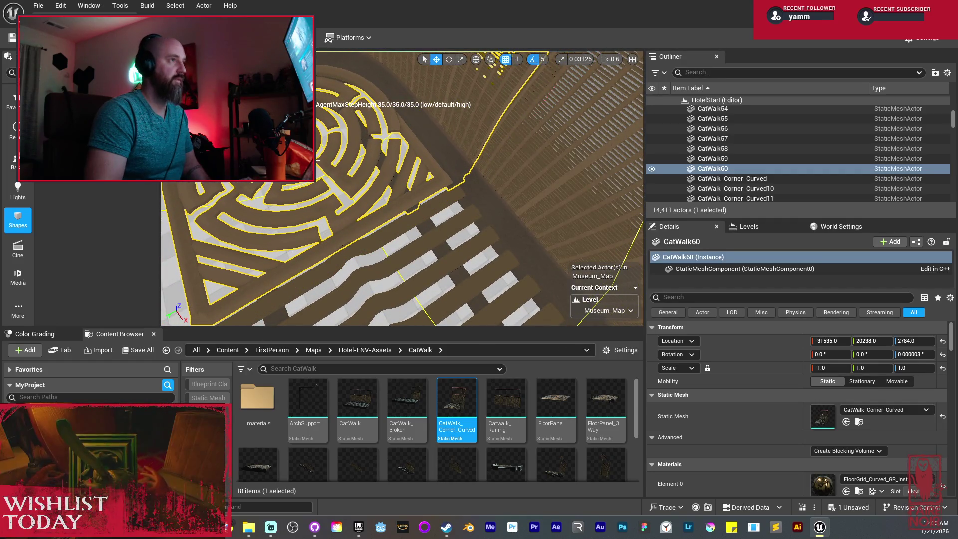
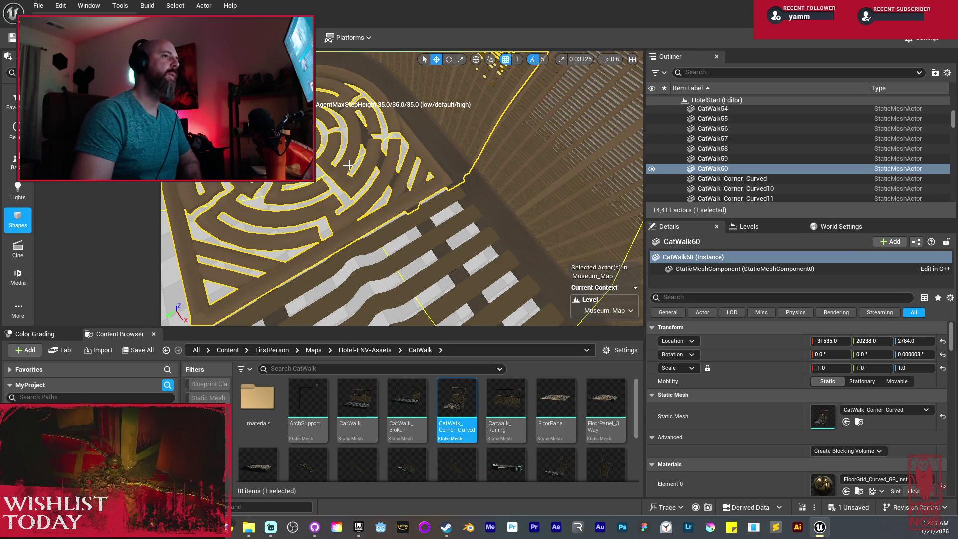
Duplicate the straight catwalk CatWalk59 and rotate the copy -90° on Z
{"action": "key", "text": "f"}
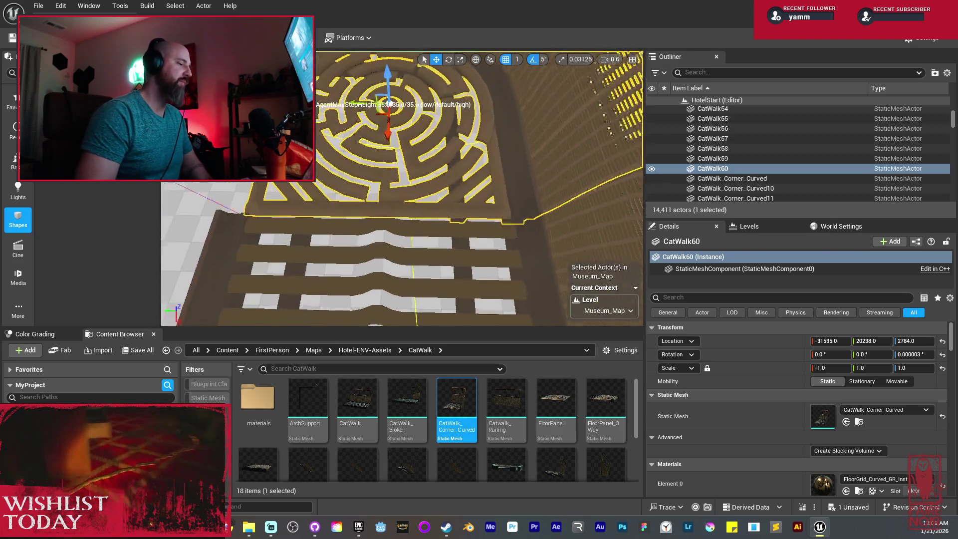
{"action": "scroll", "coordinate": [402, 187], "scroll_direction": "down", "scroll_amount": 3}
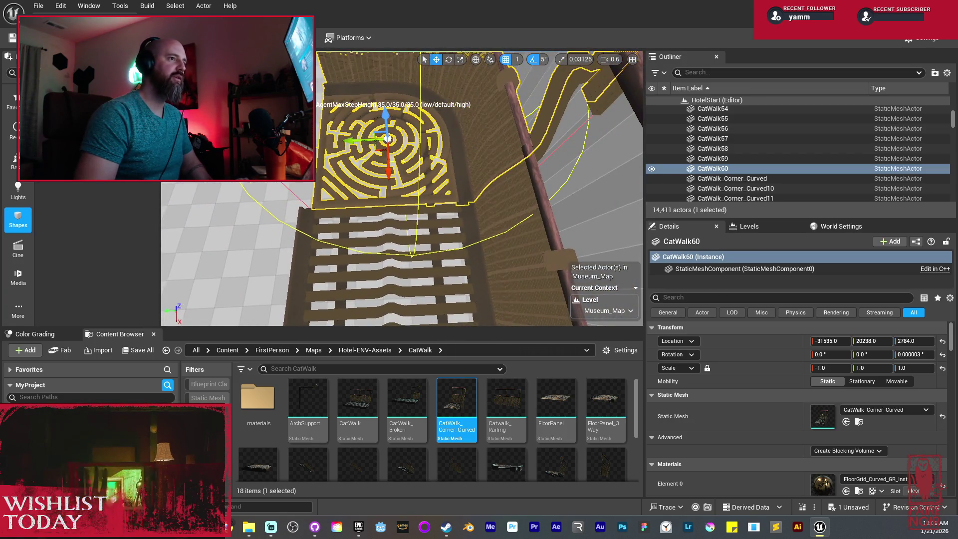
{"action": "scroll", "coordinate": [402, 190], "scroll_direction": "up", "scroll_amount": 3}
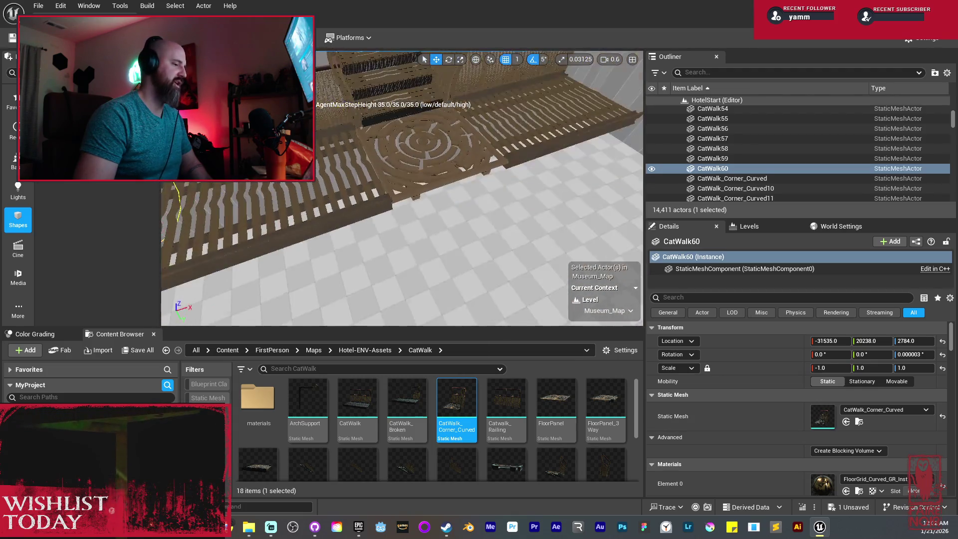
{"action": "left_click", "coordinate": [451, 181]}
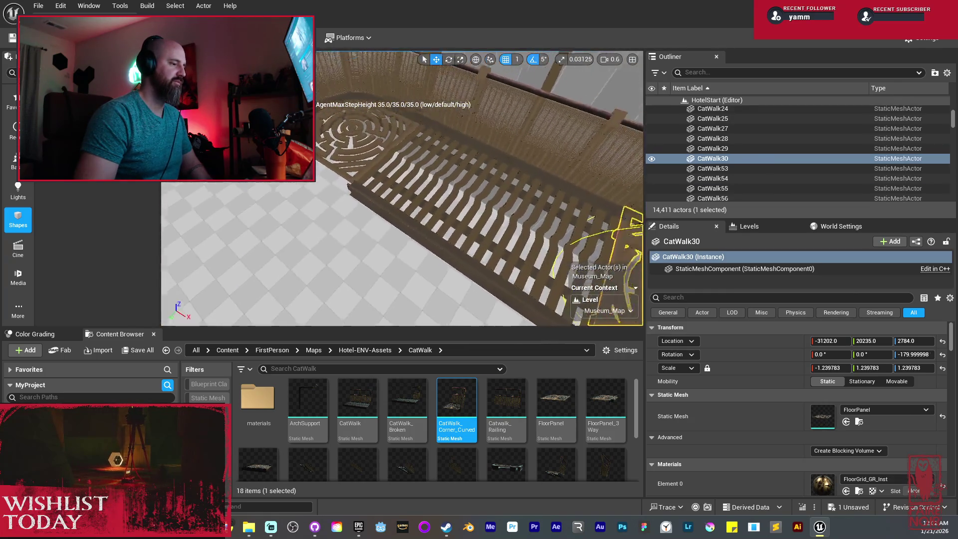
{"action": "left_click", "coordinate": [437, 143]}
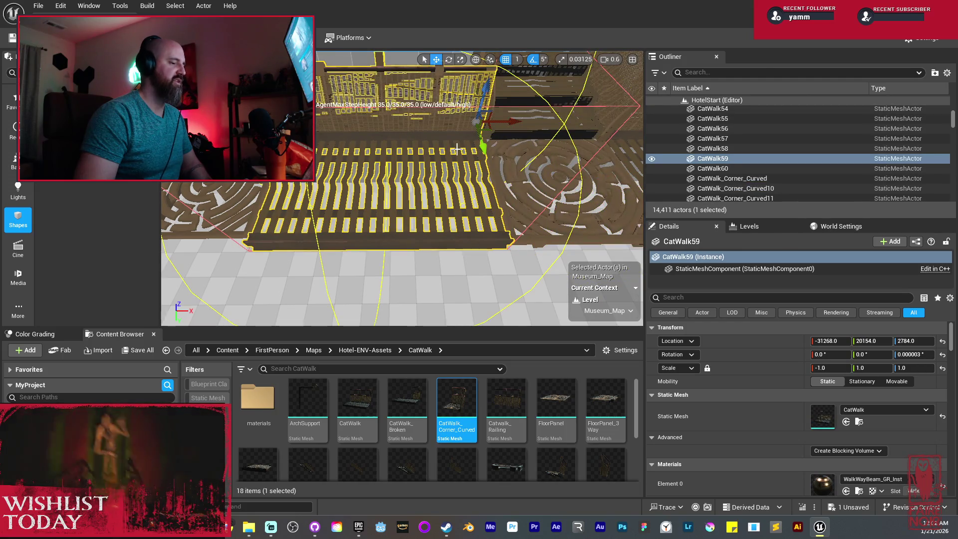
{"action": "mouse_move", "coordinate": [538, 139]}
{"action": "left_mouse_down"}
{"action": "mouse_move", "coordinate": [461, 149]}
{"action": "mouse_move", "coordinate": [477, 145]}
{"action": "mouse_move", "coordinate": [474, 128]}
{"action": "mouse_move", "coordinate": [561, 142]}
{"action": "left_mouse_up"}
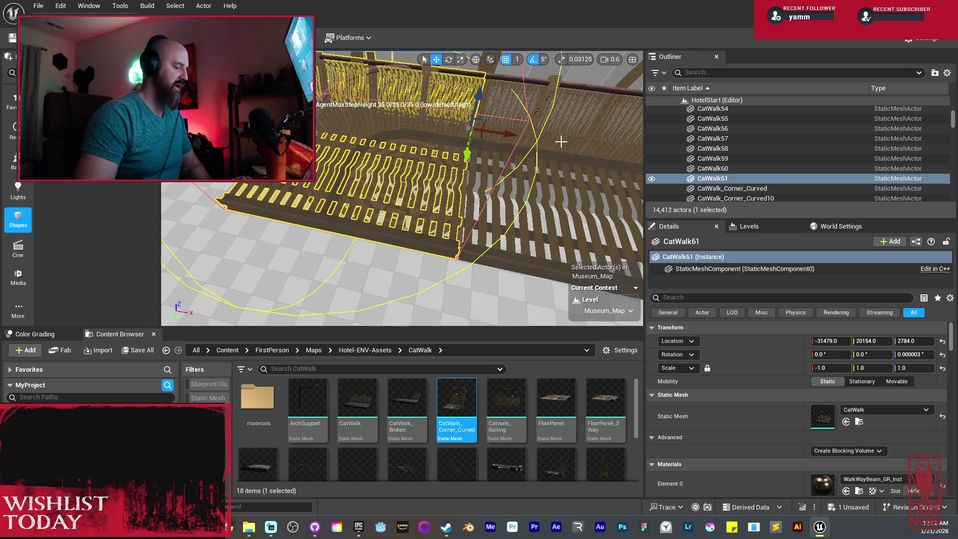
{"action": "mouse_move", "coordinate": [452, 160]}
{"action": "left_mouse_down"}
{"action": "mouse_move", "coordinate": [521, 132]}
{"action": "mouse_move", "coordinate": [506, 160]}
{"action": "mouse_move", "coordinate": [441, 133]}
{"action": "mouse_move", "coordinate": [348, 139]}
{"action": "left_mouse_up"}
Place a CatWalk_Corner_Curved piece from the Content Browser beside the walkway
{"action": "key", "text": "w"}
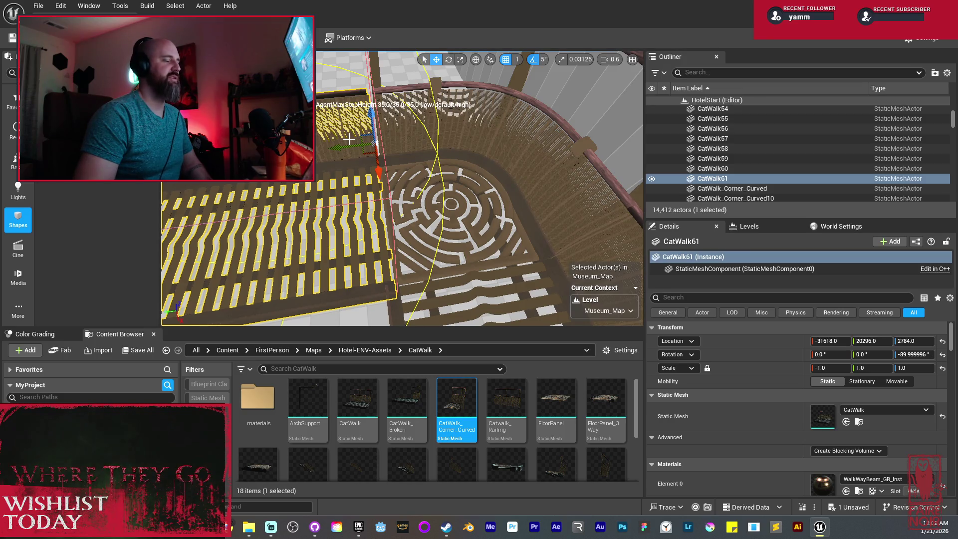
{"action": "mouse_move", "coordinate": [349, 139]}
{"action": "left_mouse_down"}
{"action": "mouse_move", "coordinate": [408, 165]}
{"action": "mouse_move", "coordinate": [427, 157]}
{"action": "mouse_move", "coordinate": [394, 155]}
{"action": "mouse_move", "coordinate": [401, 170]}
{"action": "mouse_move", "coordinate": [387, 156]}
{"action": "mouse_move", "coordinate": [500, 139]}
{"action": "left_mouse_up"}
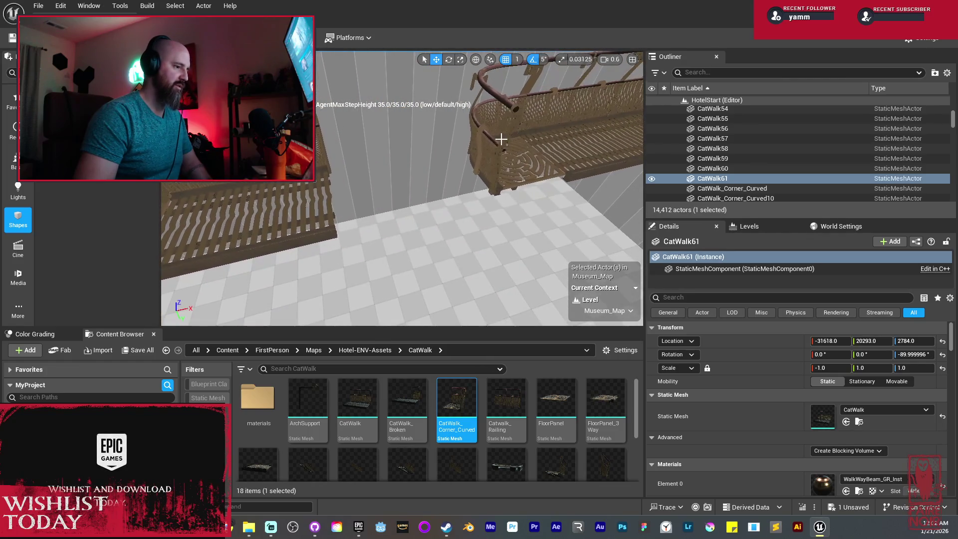
{"action": "left_click_drag", "start_coordinate": [456, 406], "coordinate": [498, 151]}
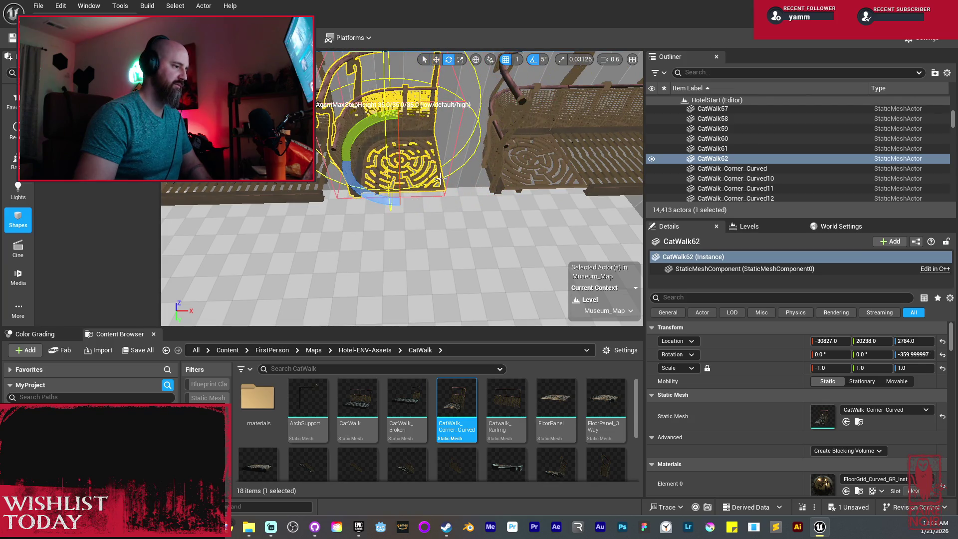
Rotate curved corner CatWalk62 to -270° Z and align it on X and Y with the walkway
{"action": "left_click_drag", "start_coordinate": [439, 205], "coordinate": [399, 219]}
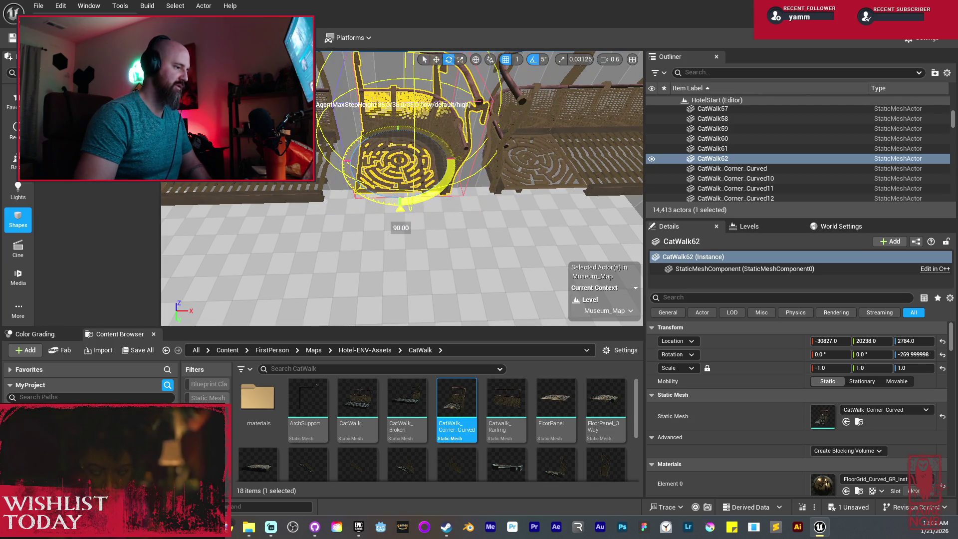
{"action": "key", "text": "w"}
{"action": "mouse_move", "coordinate": [425, 159]}
{"action": "left_mouse_down"}
{"action": "mouse_move", "coordinate": [408, 162]}
{"action": "mouse_move", "coordinate": [414, 235]}
{"action": "mouse_move", "coordinate": [449, 240]}
{"action": "mouse_move", "coordinate": [439, 235]}
{"action": "left_mouse_up"}
{"action": "scroll", "coordinate": [402, 188], "scroll_direction": "up", "scroll_amount": 6}
{"action": "left_click_drag", "start_coordinate": [565, 117], "coordinate": [563, 117]}
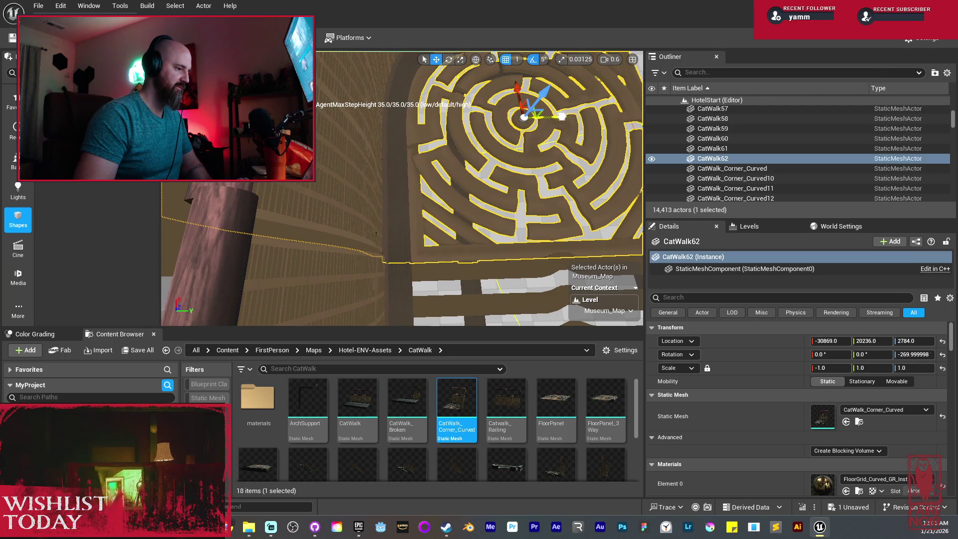
Duplicate straight catwalk CatWalk61 past the corner as CatWalk63
{"action": "mouse_move", "coordinate": [519, 149]}
{"action": "left_mouse_down"}
{"action": "mouse_move", "coordinate": [408, 233]}
{"action": "mouse_move", "coordinate": [439, 242]}
{"action": "mouse_move", "coordinate": [180, 270]}
{"action": "mouse_move", "coordinate": [331, 257]}
{"action": "left_mouse_up"}
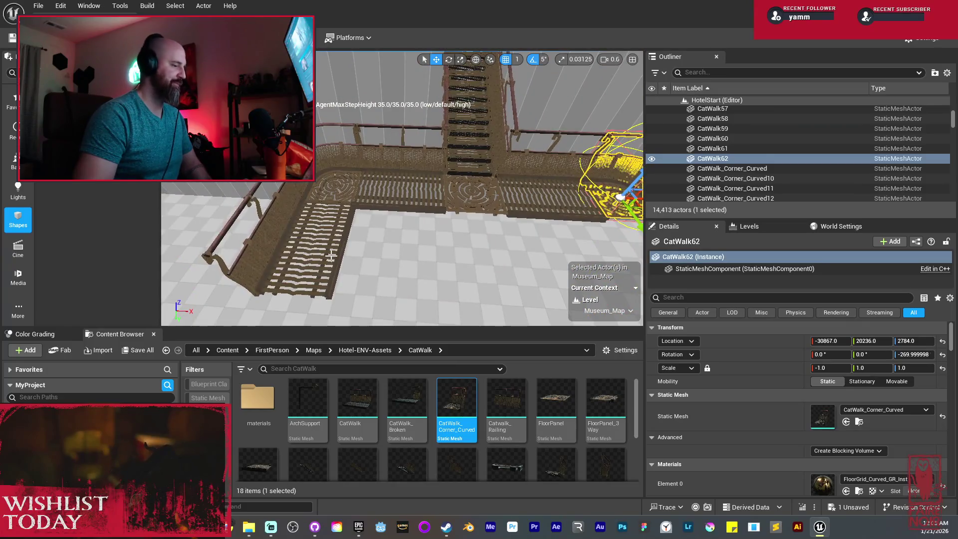
{"action": "left_click", "coordinate": [331, 257]}
{"action": "left_click_drag", "start_coordinate": [312, 205], "coordinate": [444, 212]}
Mirror CatWalk63 along X via the Transform menu
{"action": "right_click", "coordinate": [444, 212]}
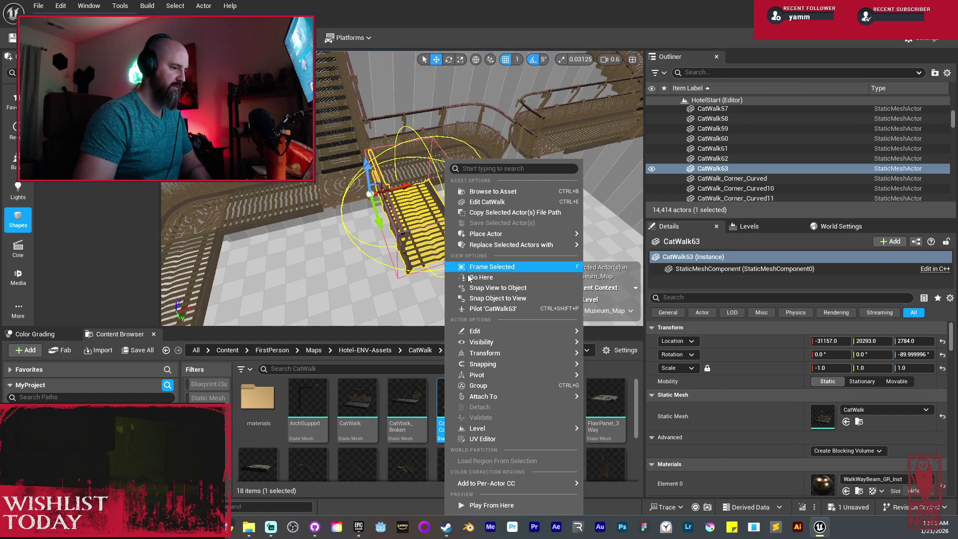
{"action": "mouse_move", "coordinate": [504, 352]}
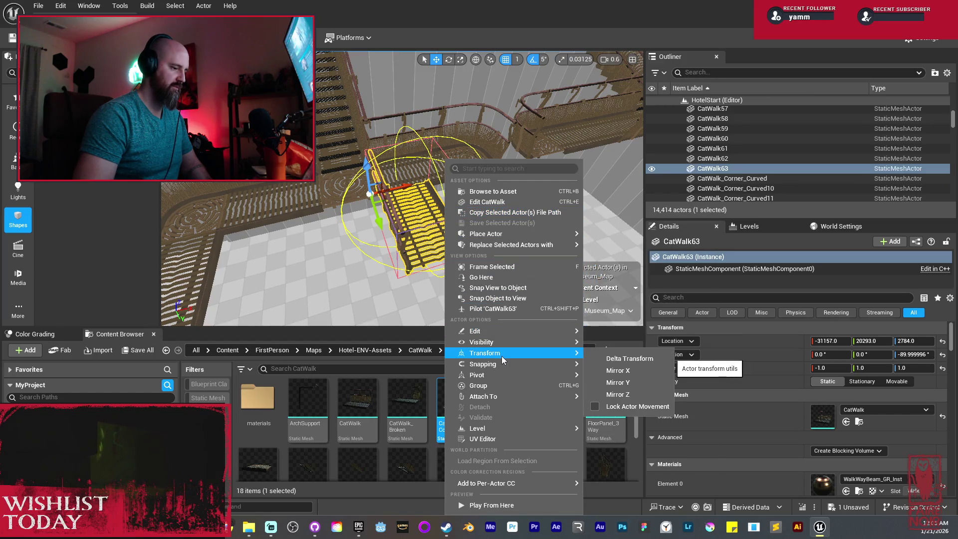
{"action": "left_click", "coordinate": [614, 371]}
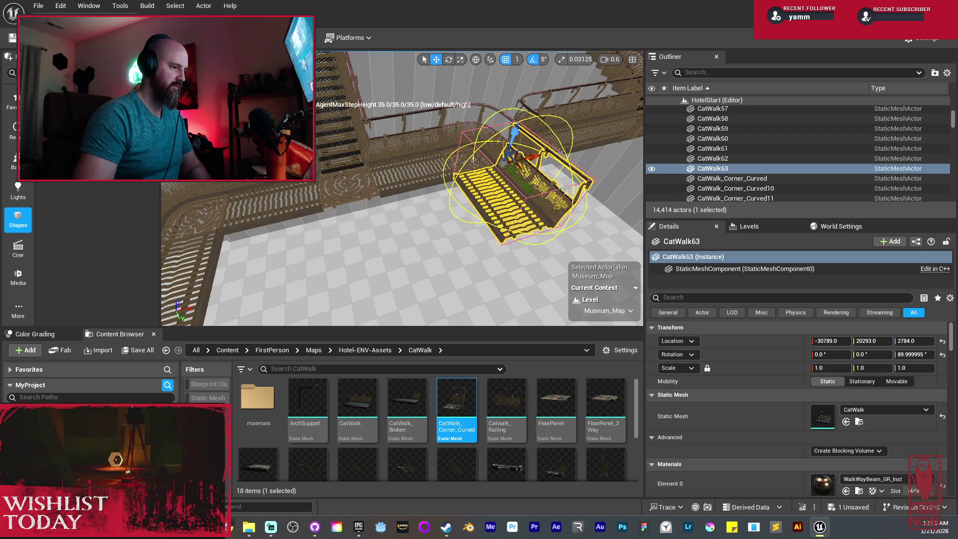
Nudge CatWalk63 along X to X -30782, Y 20291, aligned with the curved corner
{"action": "key", "text": "f"}
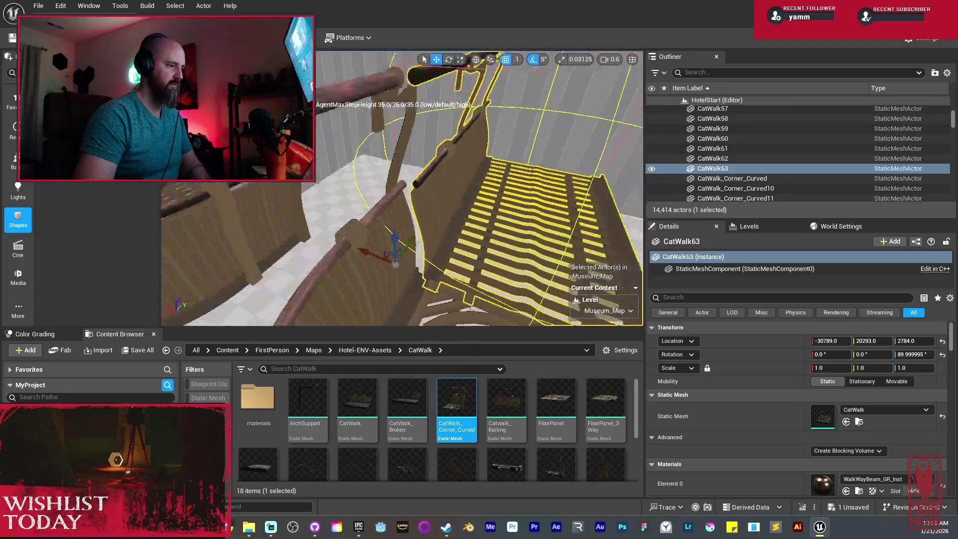
{"action": "left_click_drag", "start_coordinate": [399, 199], "coordinate": [357, 139]}
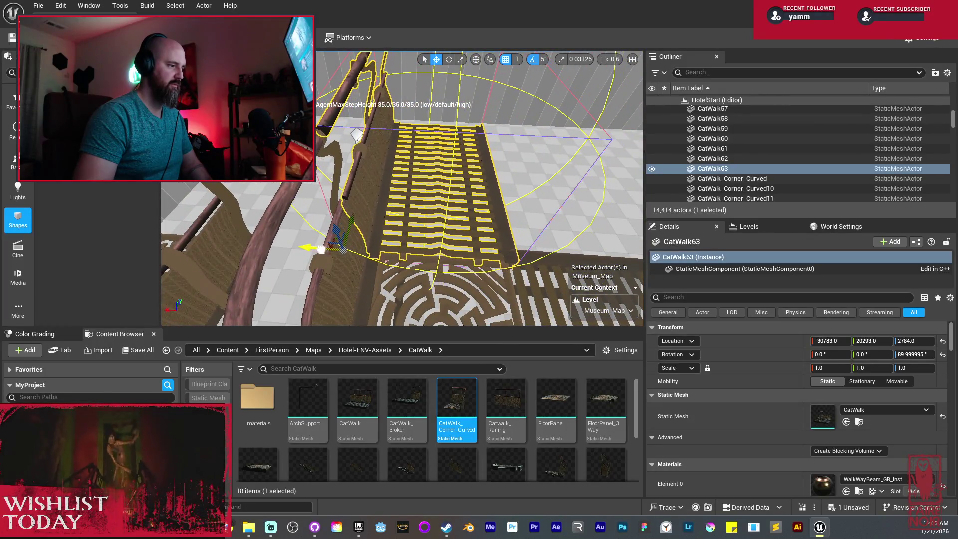
{"action": "mouse_move", "coordinate": [321, 249]}
{"action": "left_mouse_down"}
{"action": "mouse_move", "coordinate": [413, 265]}
{"action": "mouse_move", "coordinate": [411, 281]}
{"action": "mouse_move", "coordinate": [408, 265]}
{"action": "mouse_move", "coordinate": [424, 276]}
{"action": "left_mouse_up"}
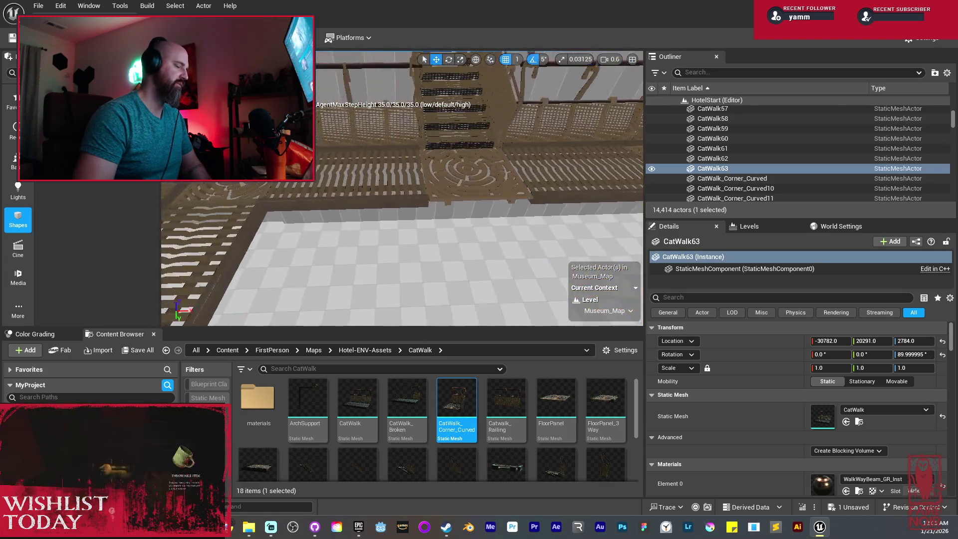
{"action": "left_click_drag", "start_coordinate": [425, 275], "coordinate": [381, 252]}
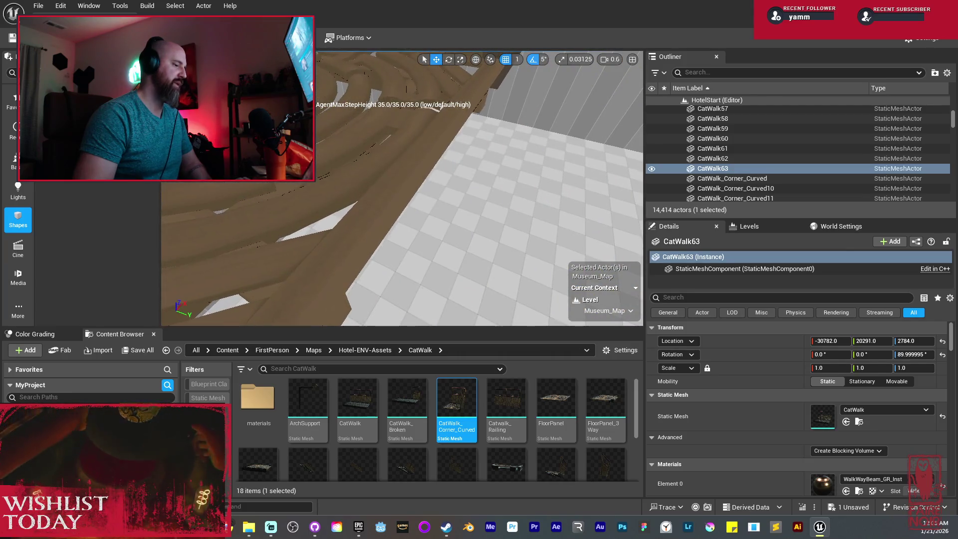
Duplicate the maze FloorPanel twice beside the existing one
{"action": "left_click", "coordinate": [380, 252]}
{"action": "key", "text": "f"}
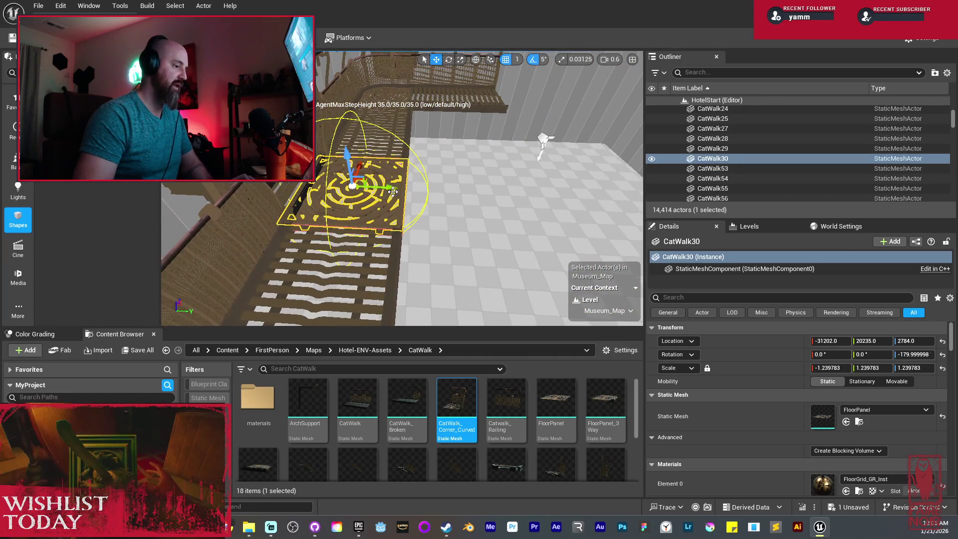
{"action": "left_click_drag", "start_coordinate": [390, 199], "coordinate": [498, 202]}
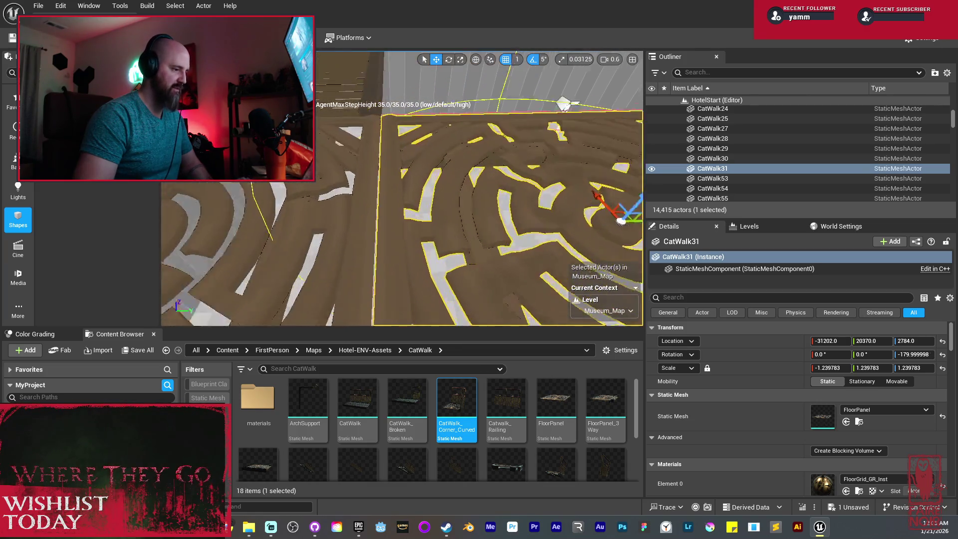
{"action": "scroll", "coordinate": [479, 190], "scroll_direction": "up", "scroll_amount": 2}
{"action": "mouse_move", "coordinate": [452, 194]}
{"action": "left_mouse_down"}
{"action": "mouse_move", "coordinate": [459, 170]}
{"action": "mouse_move", "coordinate": [426, 171]}
{"action": "mouse_move", "coordinate": [479, 189]}
{"action": "mouse_move", "coordinate": [529, 190]}
{"action": "left_mouse_up"}
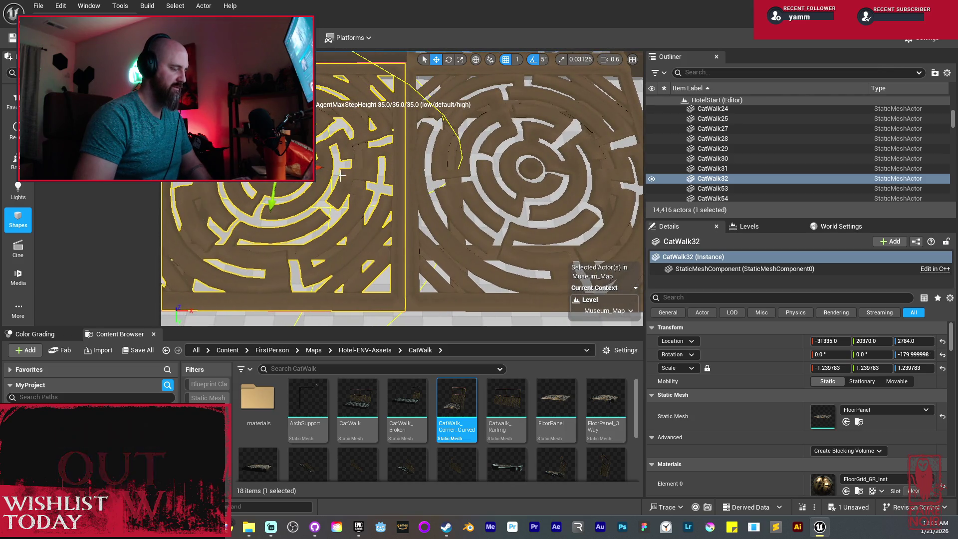
{"action": "left_click_drag", "start_coordinate": [318, 168], "coordinate": [379, 159]}
{"action": "mouse_move", "coordinate": [401, 189]}
{"action": "left_mouse_down"}
{"action": "mouse_move", "coordinate": [407, 225]}
{"action": "mouse_move", "coordinate": [396, 224]}
{"action": "mouse_move", "coordinate": [449, 224]}
{"action": "left_mouse_up"}
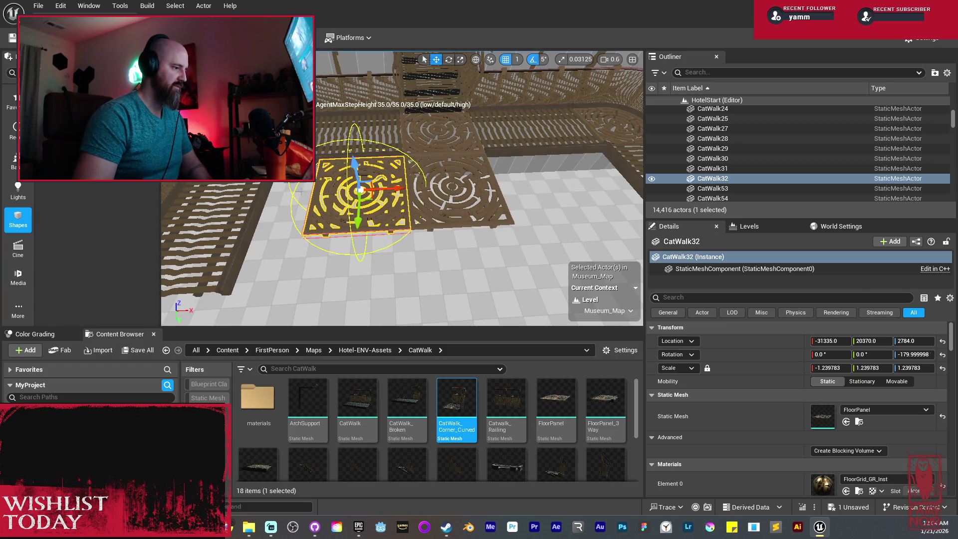
{"action": "left_click_drag", "start_coordinate": [295, 200], "coordinate": [364, 200]}
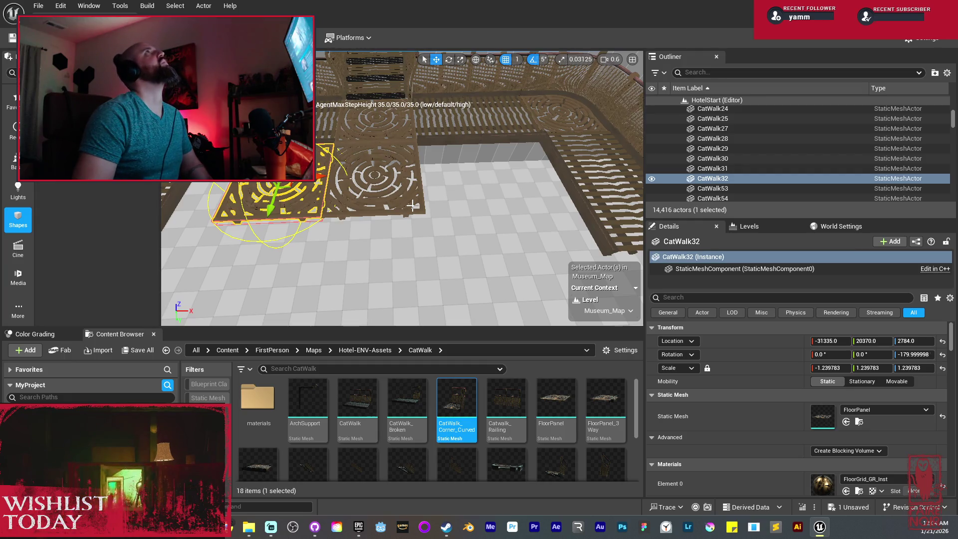
Save all changes, including the Museum_Map level
{"action": "left_click", "coordinate": [139, 350]}
{"action": "left_click", "coordinate": [549, 374]}
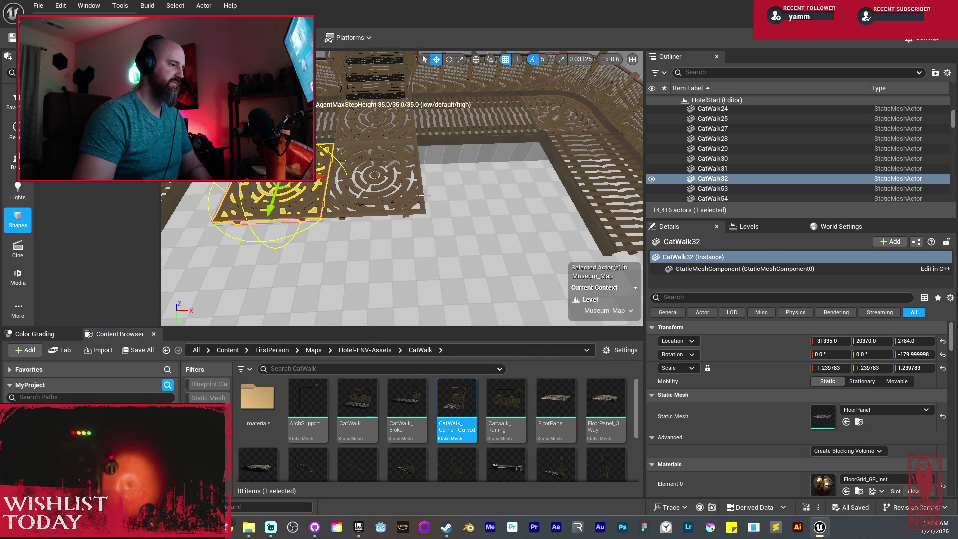
{"action": "scroll", "coordinate": [401, 189], "scroll_direction": "down", "scroll_amount": 10}
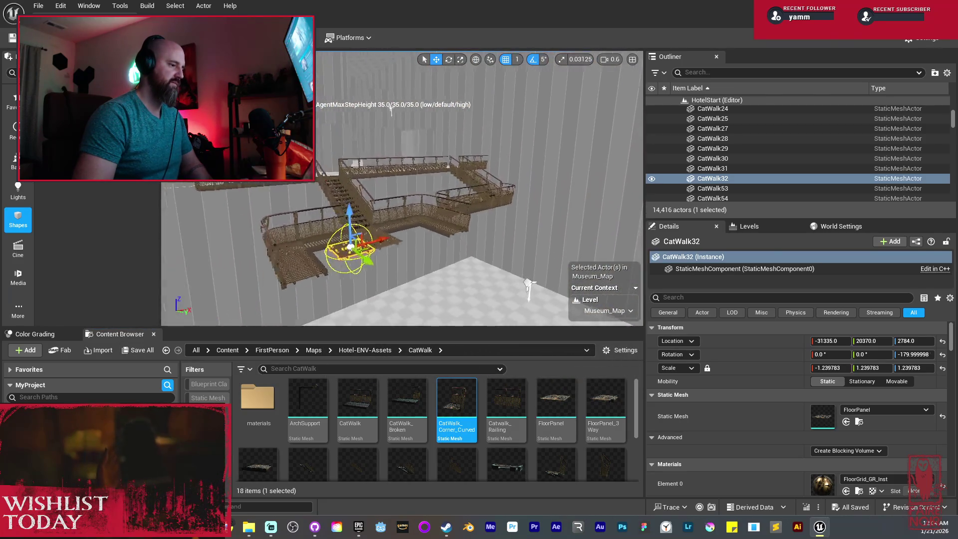
{"action": "left_click_drag", "start_coordinate": [401, 190], "coordinate": [349, 205]}
{"action": "left_click_drag", "start_coordinate": [461, 225], "coordinate": [460, 225]}
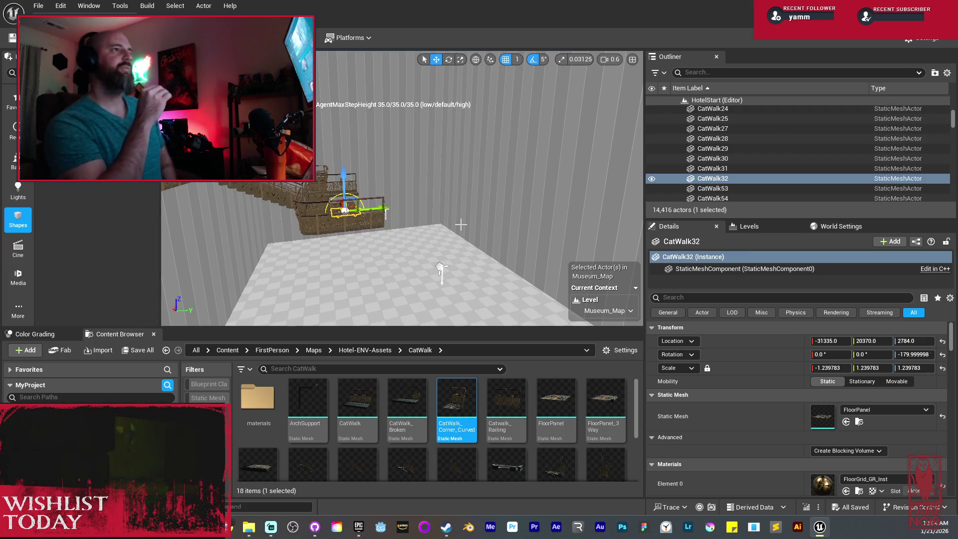